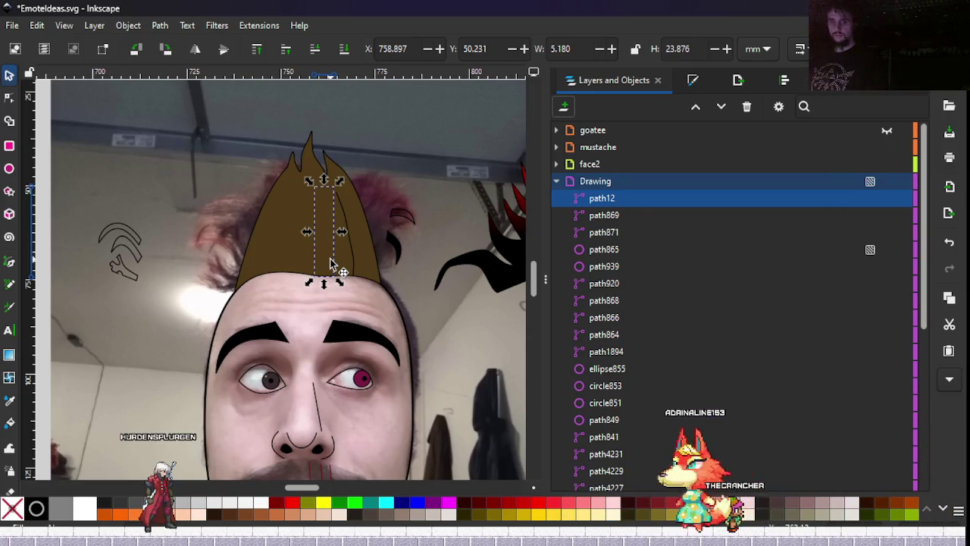
Nudge the zigzag stroke path12 left to X 737.730 beside the hair and raise it to top.
scroll(316, 227, up, 2)
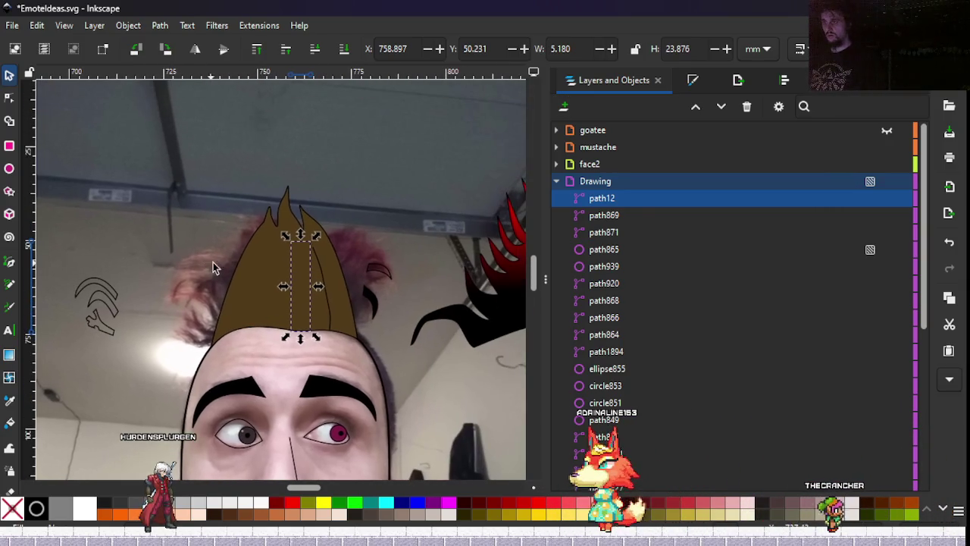
key(shift+Left)
key(shift+Left)
key(shift+Left)
key(shift+Left)
key(shift+Left)
key(shift+Left)
key(shift+Left)
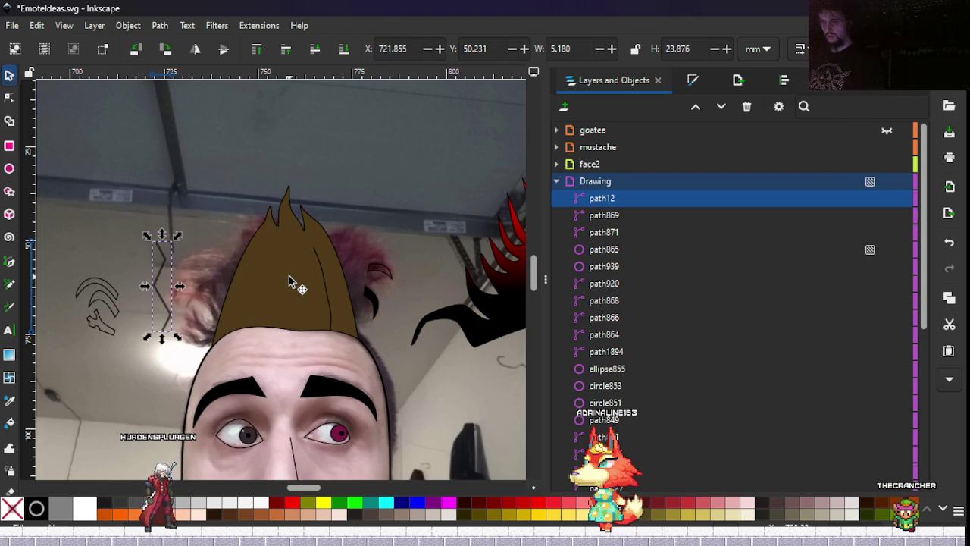
click(692, 79)
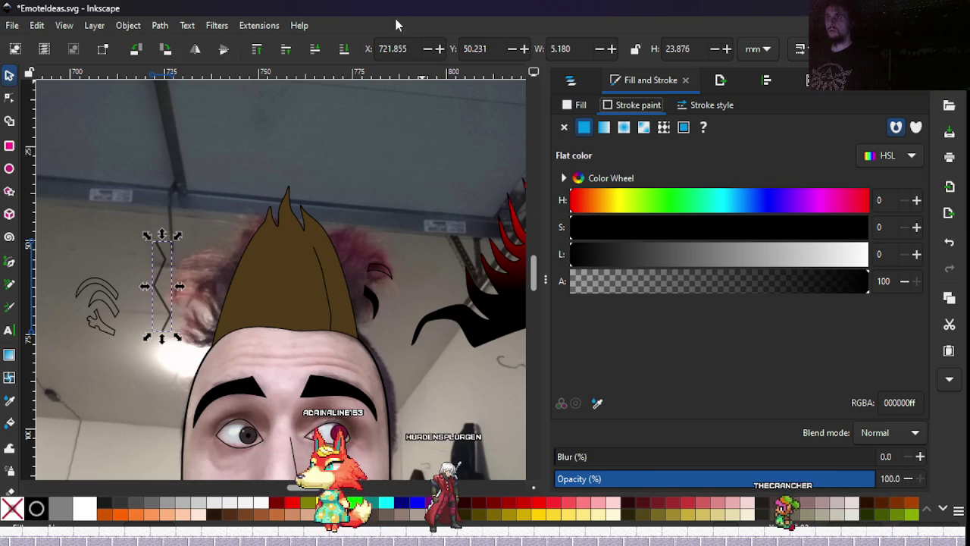
click(257, 49)
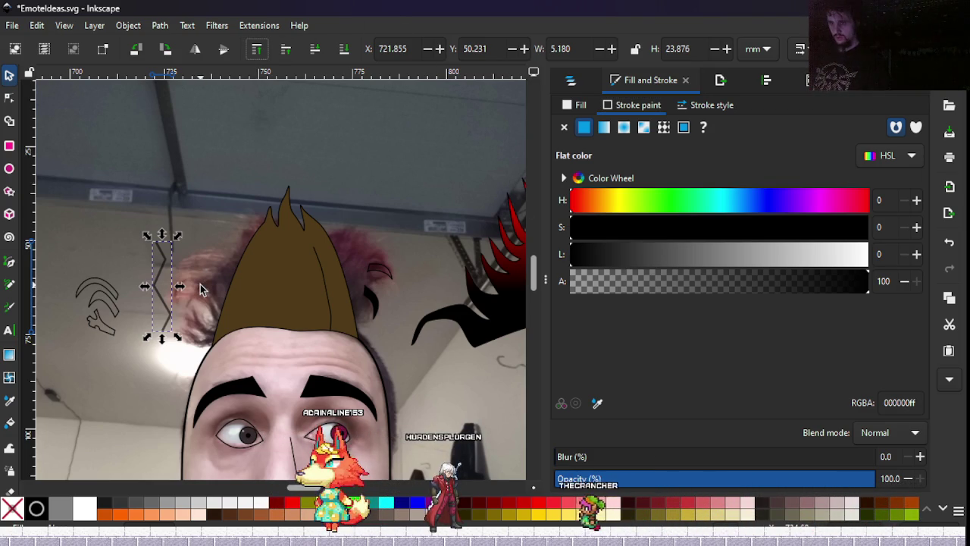
mouse_move(192, 292)
mouse_down()
mouse_move(250, 276)
mouse_move(241, 278)
mouse_up()
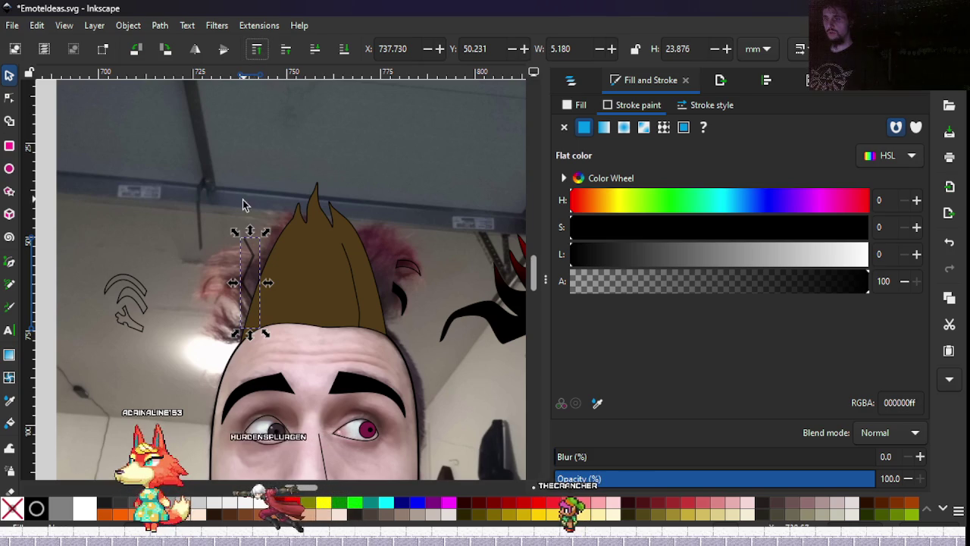
click(576, 85)
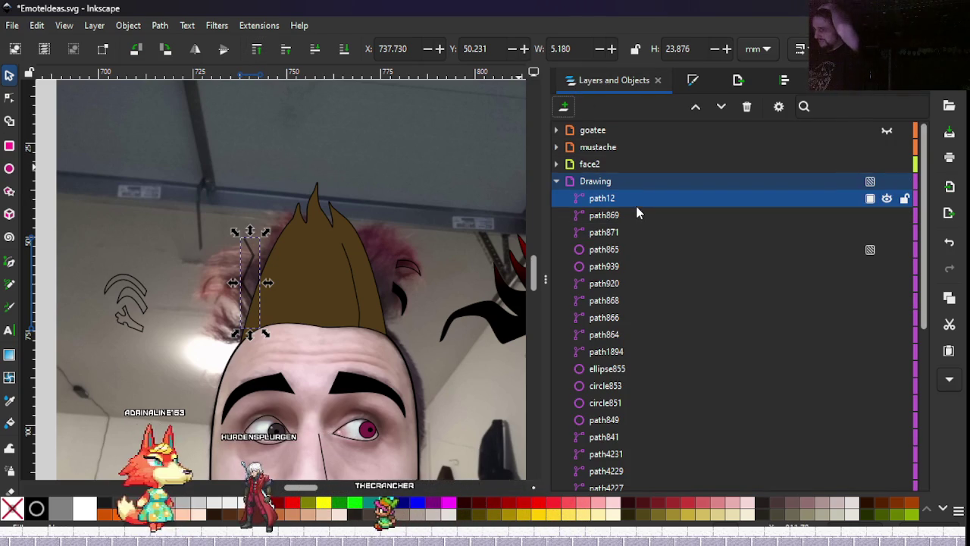
Move path12 to the layer above Drawing, raise it to top, and nudge it right to X 758.897.
click(331, 307)
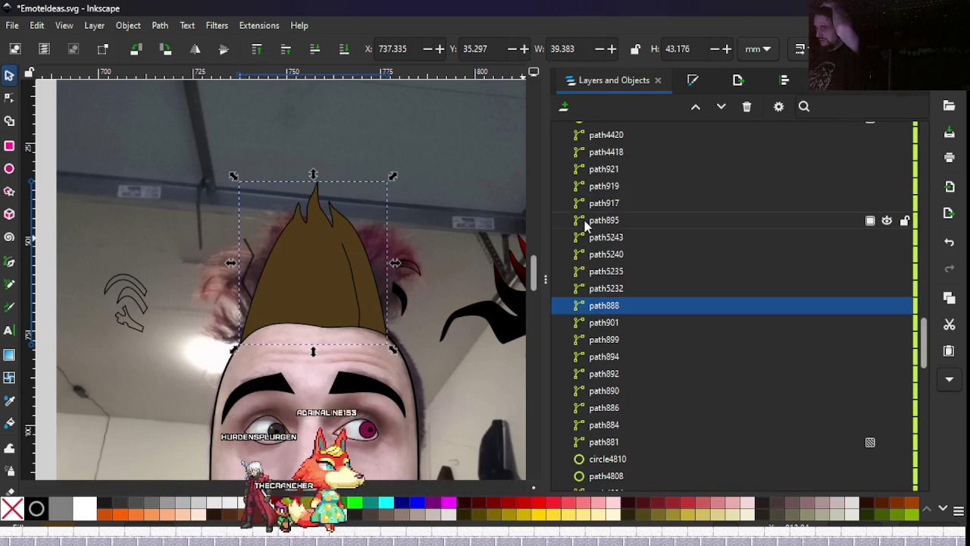
scroll(585, 225, up, 5)
scroll(587, 225, up, 5)
scroll(588, 226, up, 5)
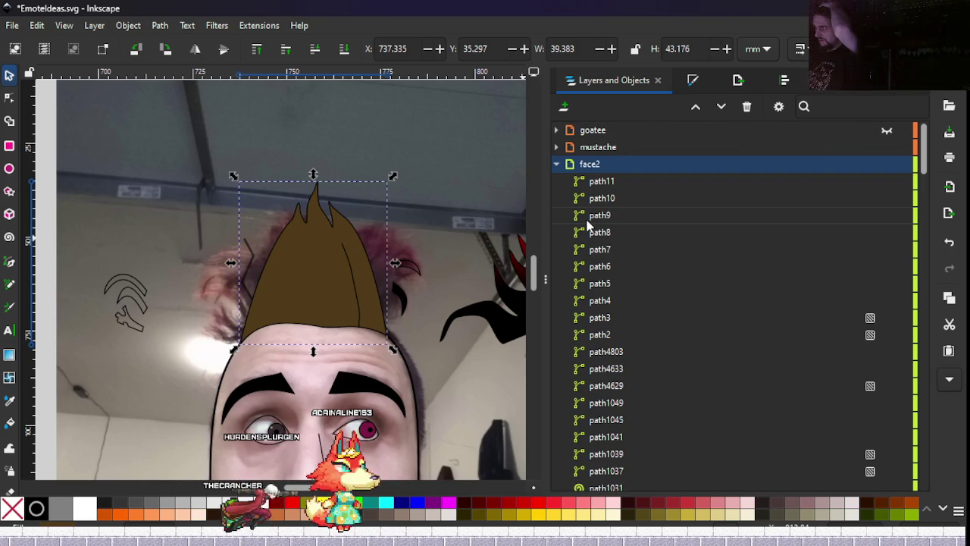
click(247, 282)
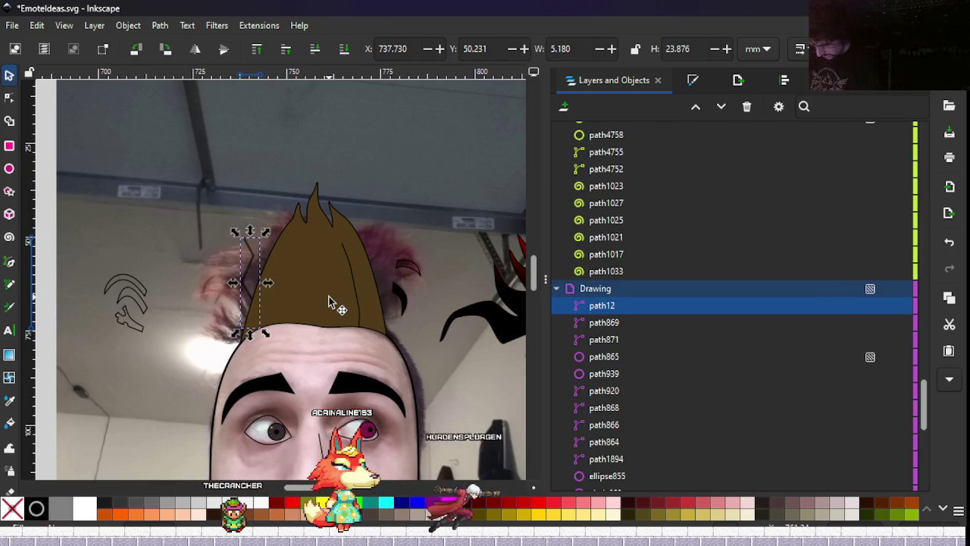
key(shift+Page_Up)
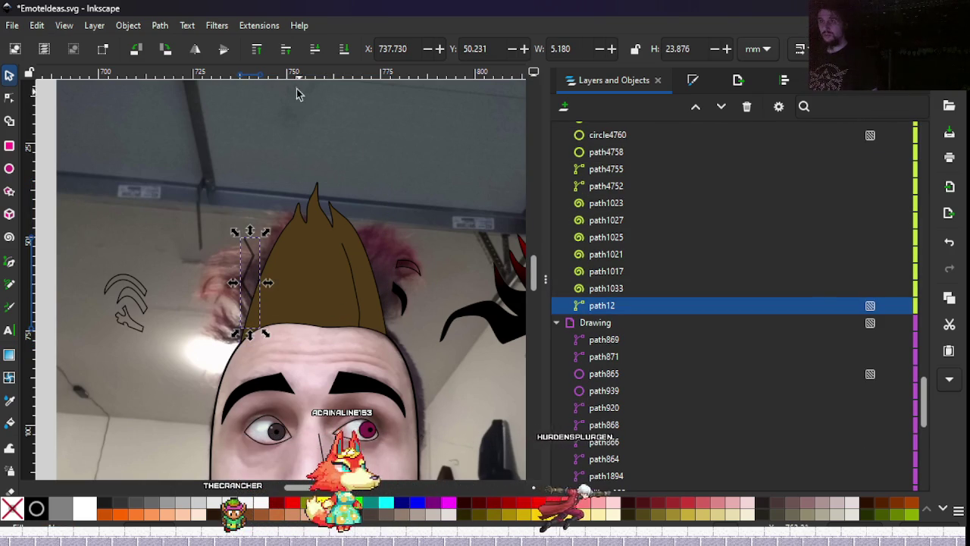
click(258, 50)
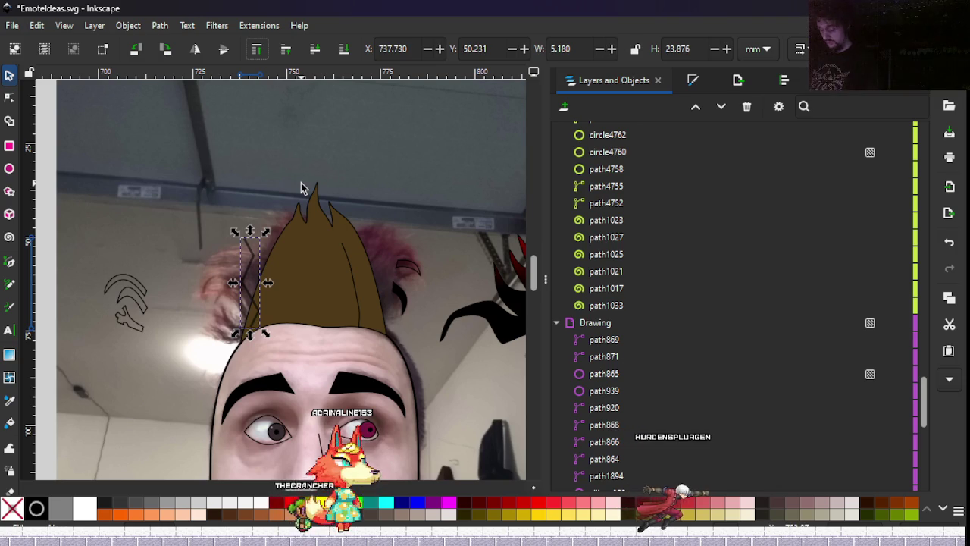
mouse_move(300, 188)
mouse_down()
mouse_move(426, 156)
mouse_move(299, 195)
mouse_up()
key(shift+Right)
key(shift+Right)
key(shift+Right)
key(shift+Right)
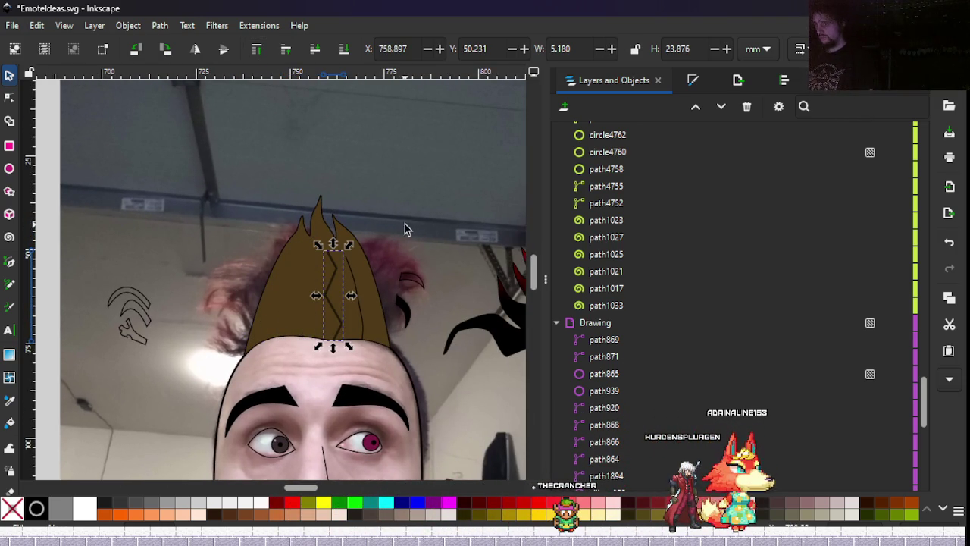
Make the three lower nodes of the zigzag strand smooth.
scroll(338, 319, up, 1)
scroll(338, 319, up, 3)
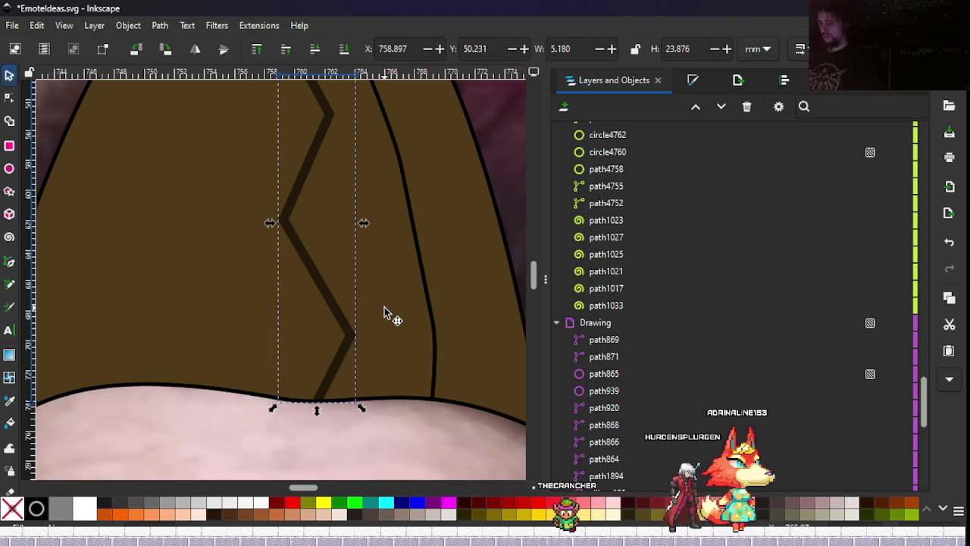
scroll(385, 307, down, 3)
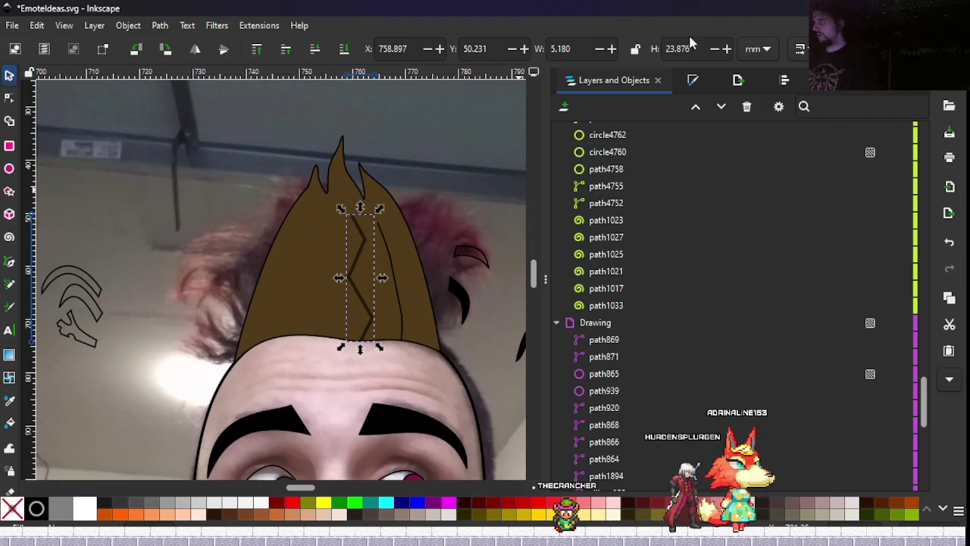
click(691, 85)
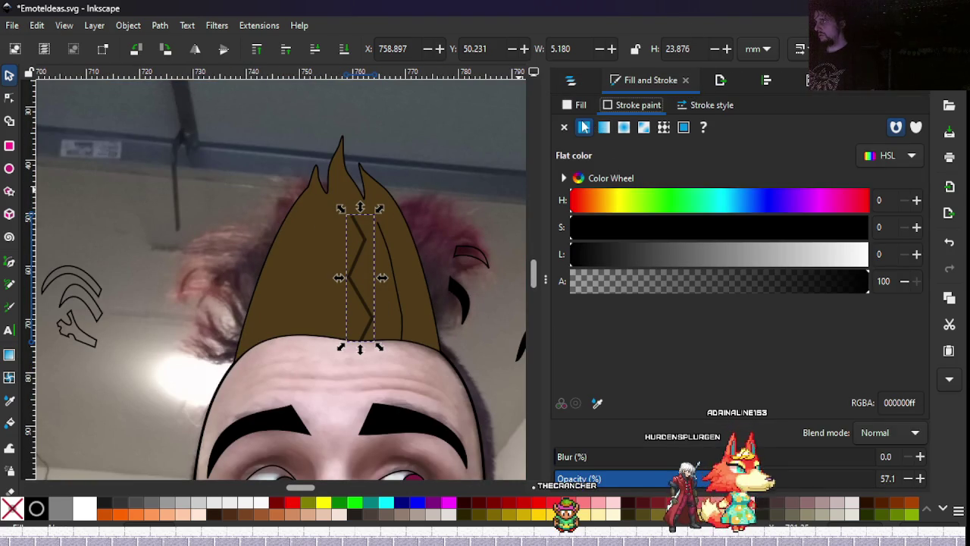
scroll(356, 254, up, 3)
double_click(363, 257)
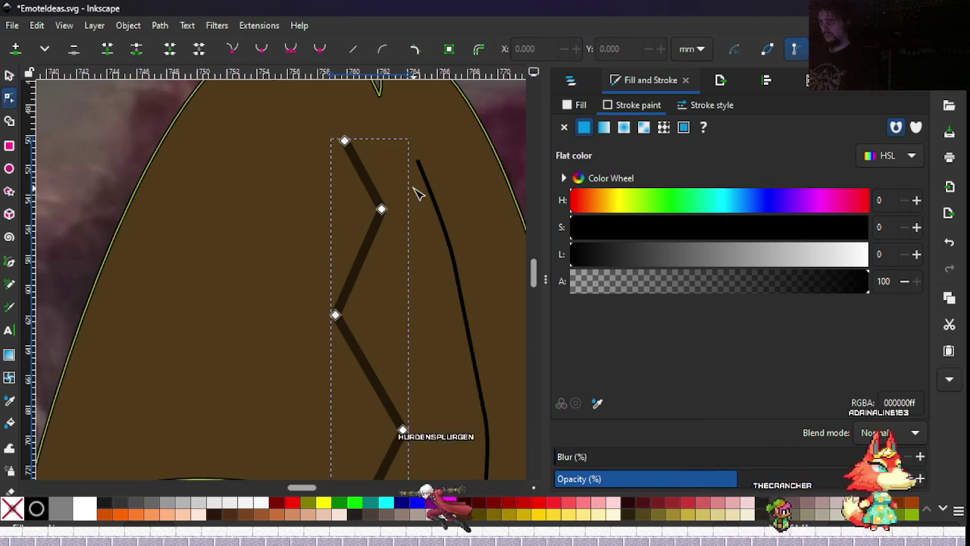
drag(415, 199, 325, 455)
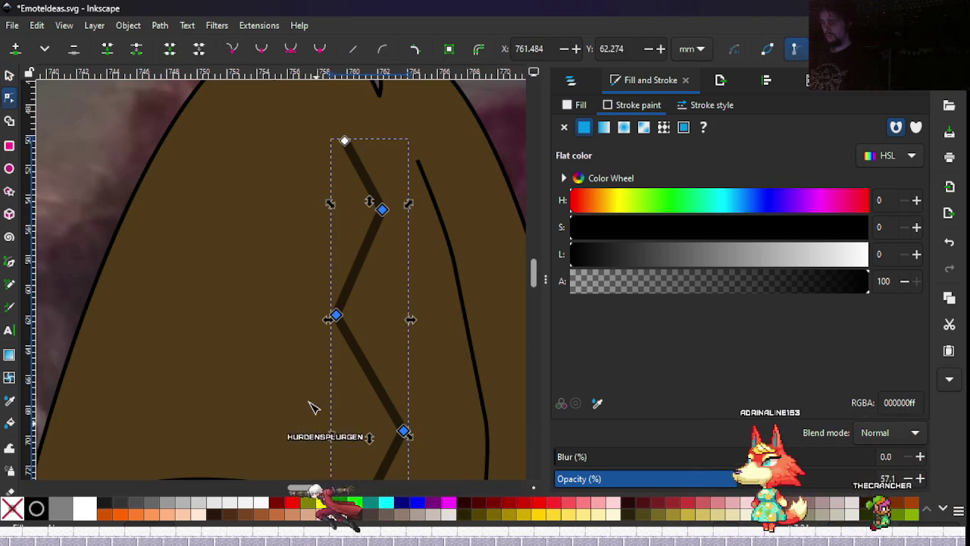
click(260, 50)
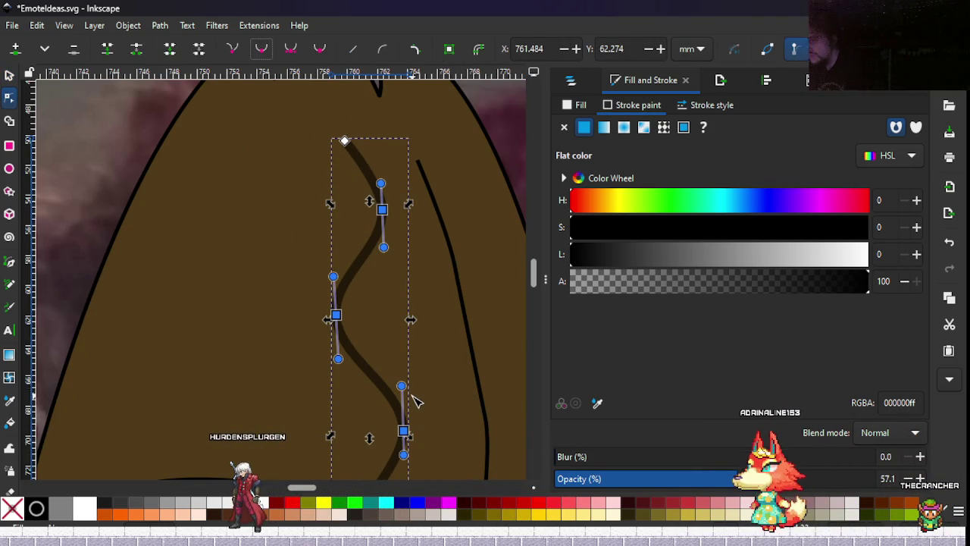
Drag the Bezier handles to curve the strand's bottom and upper segments into a flowing line.
scroll(441, 406, down, 2)
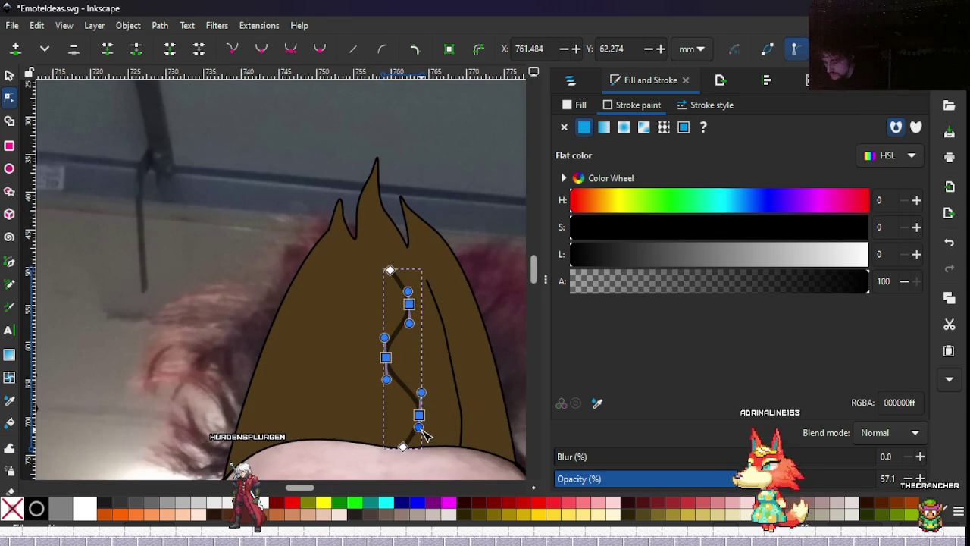
drag(424, 364, 423, 358)
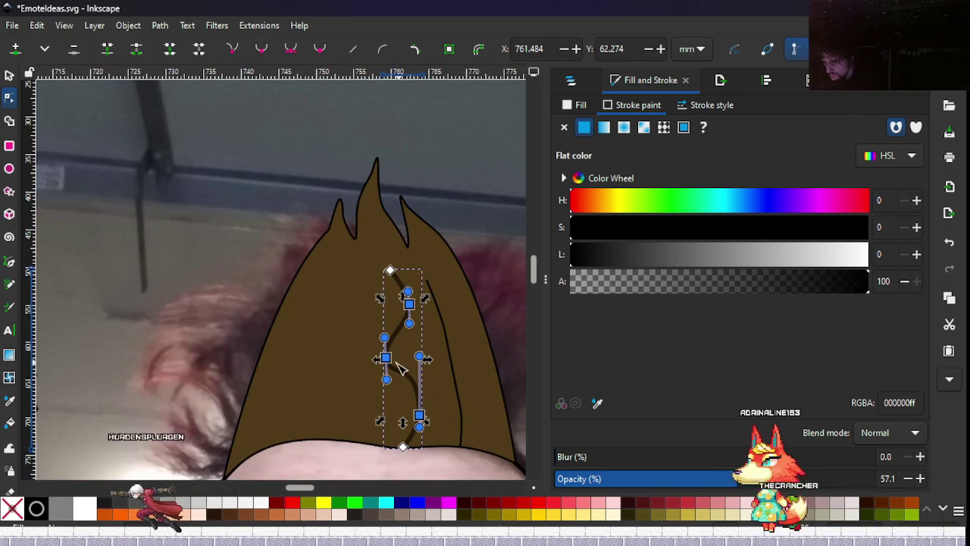
mouse_move(387, 366)
mouse_down()
mouse_move(387, 348)
mouse_move(388, 390)
mouse_move(396, 347)
mouse_move(398, 361)
mouse_up()
key(ctrl+z)
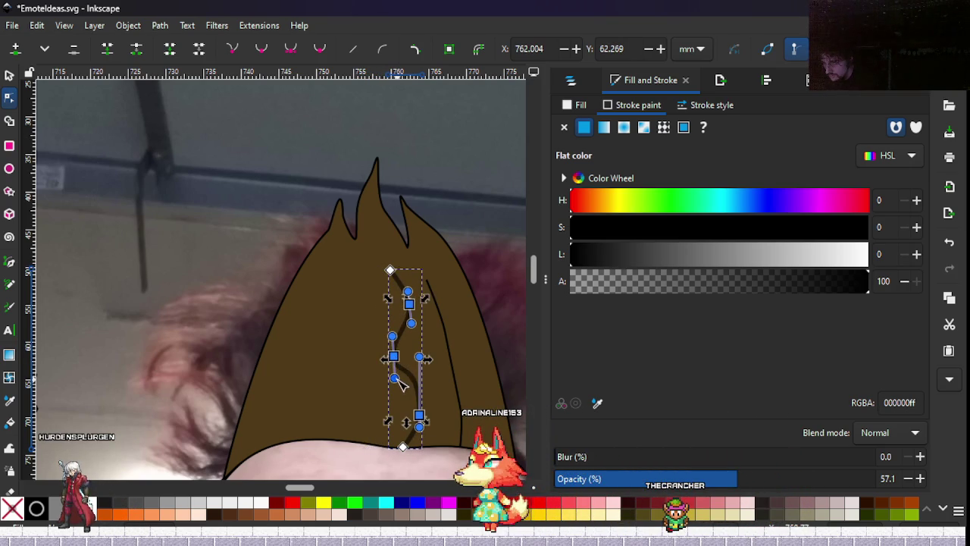
drag(419, 415, 412, 384)
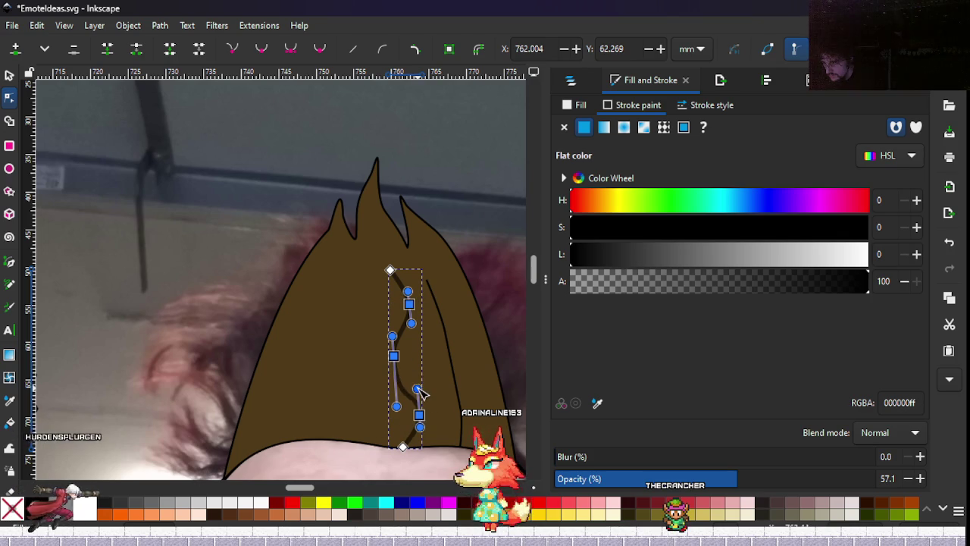
drag(411, 323, 415, 344)
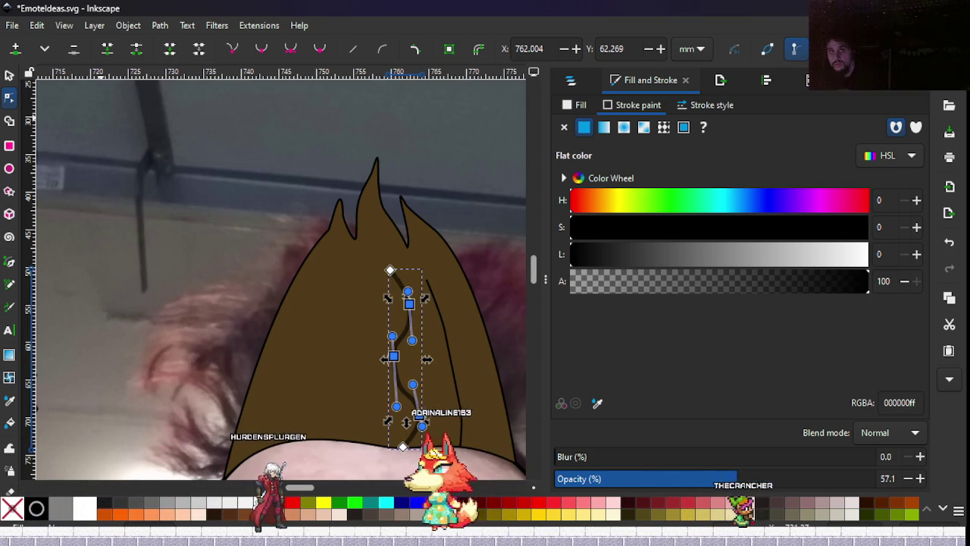
key(s)
scroll(303, 291, down, 2)
Exit node editing and pan out to view the purple slime drip background.
scroll(303, 291, down, 3)
key(Escape)
scroll(282, 285, up, 3)
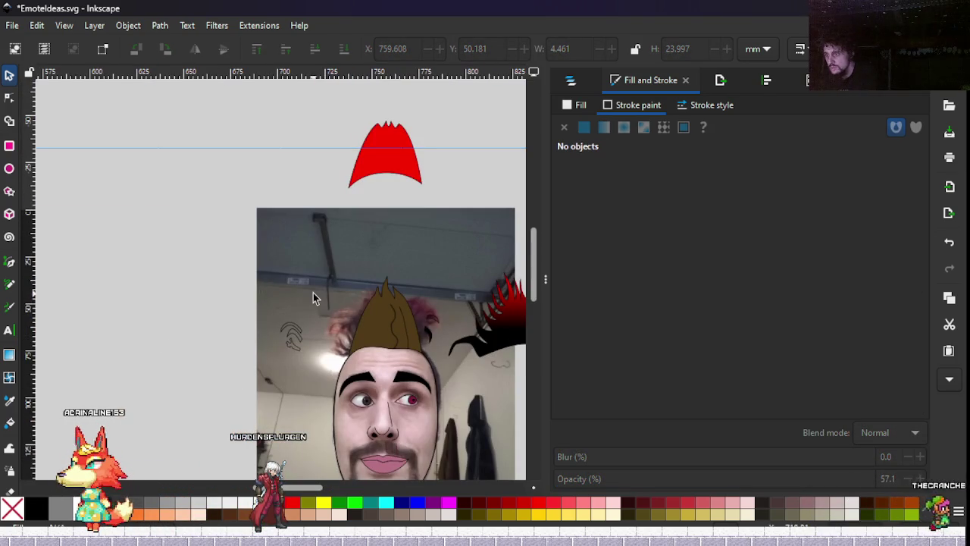
drag(365, 327, 338, 314)
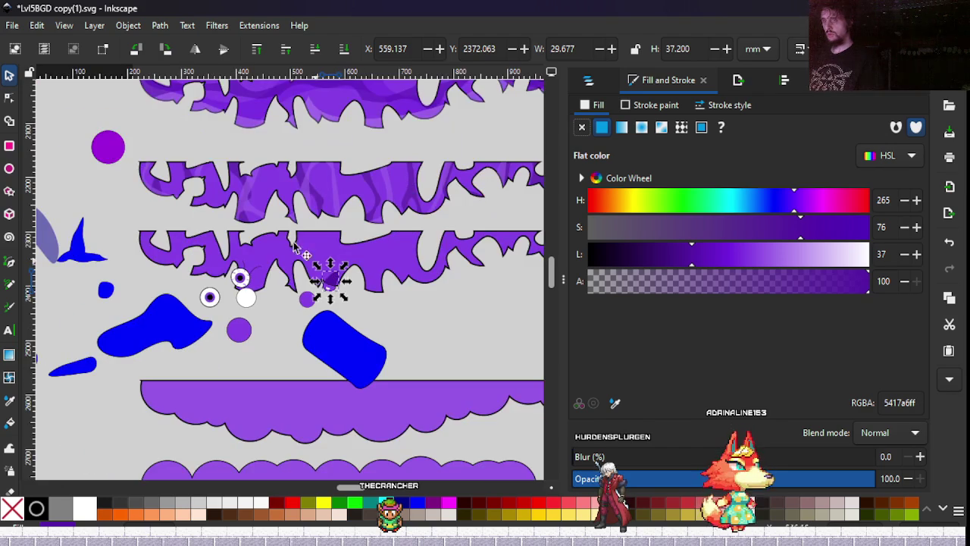
Pull the dark purple cap's top node down, shortening it to 24.929 × 28.144 mm.
click(173, 133)
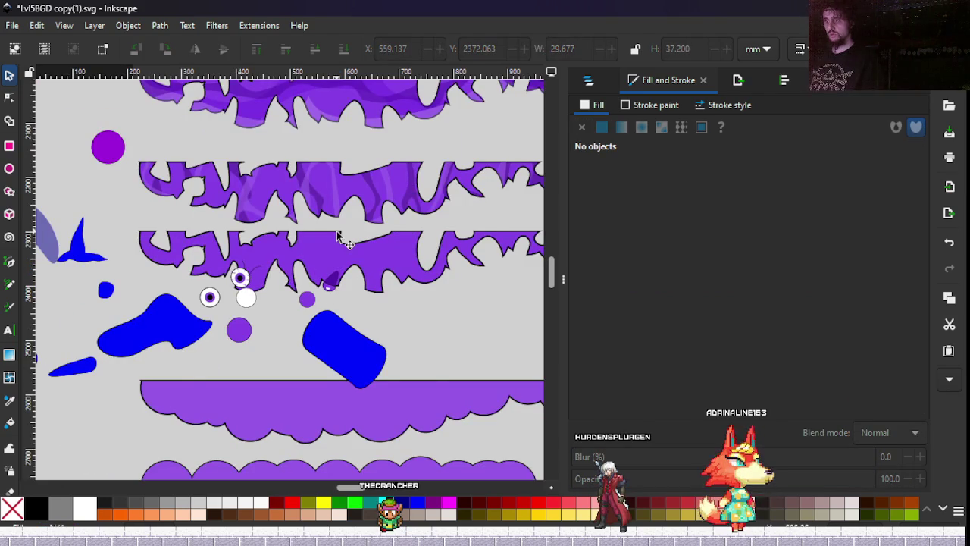
ctrl+scroll(338, 234, down, 1)
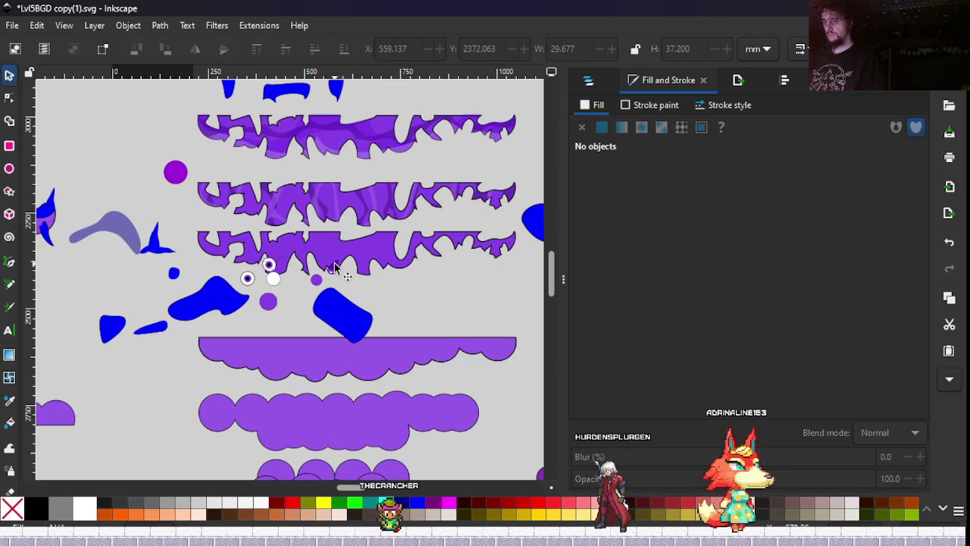
ctrl+scroll(335, 267, up, 6)
click(336, 265)
key(n)
click(367, 224)
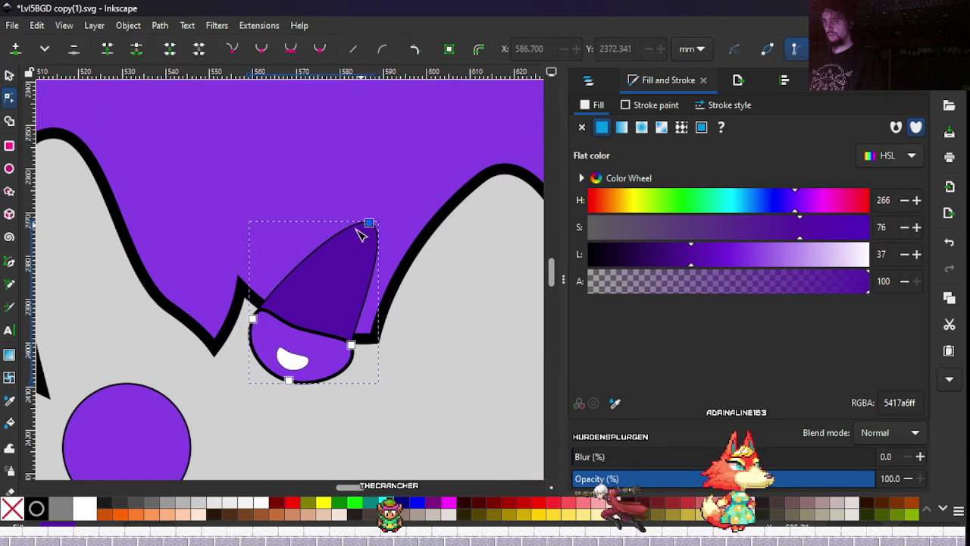
drag(368, 224, 344, 263)
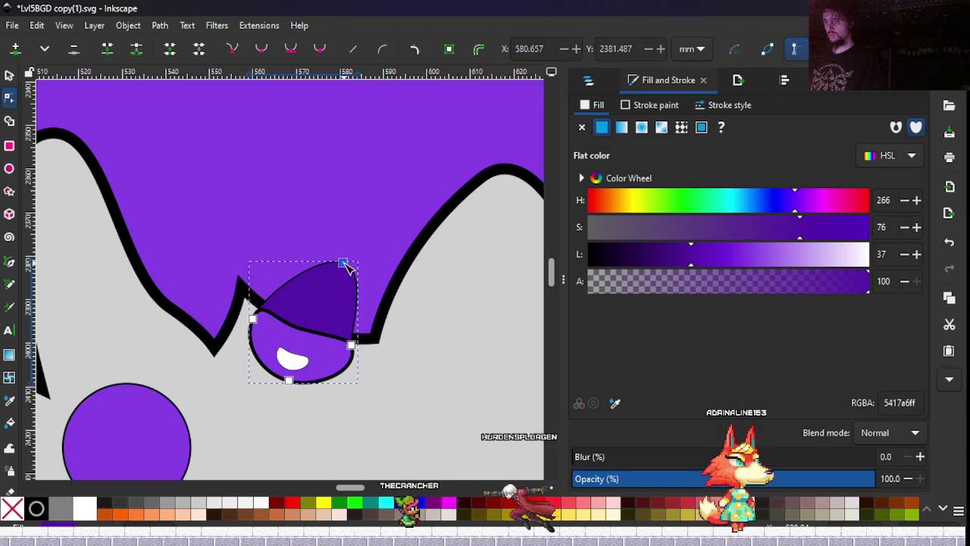
key(s)
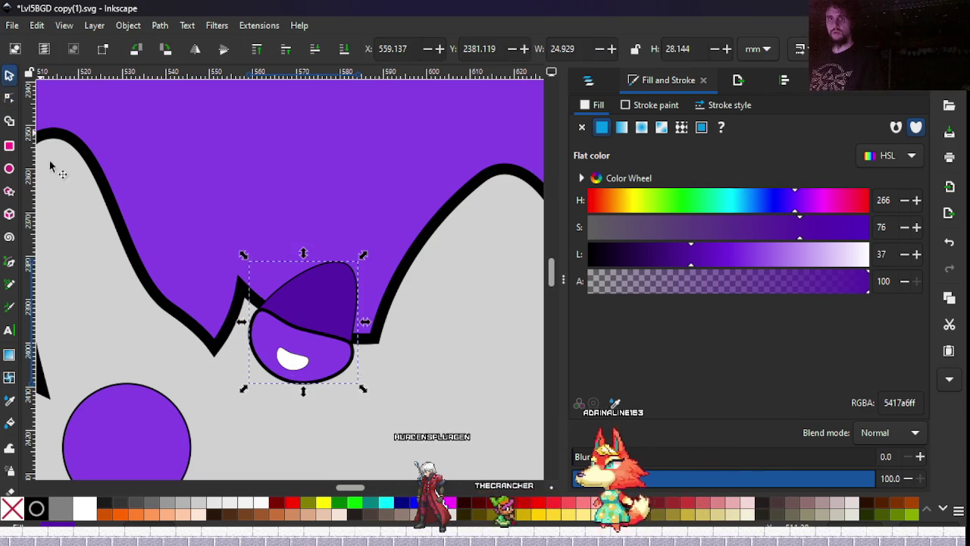
click(116, 311)
Reselect the shortened cap and save the drawing with Ctrl+S.
ctrl+scroll(116, 310, down, 6)
ctrl+scroll(263, 343, down, 1)
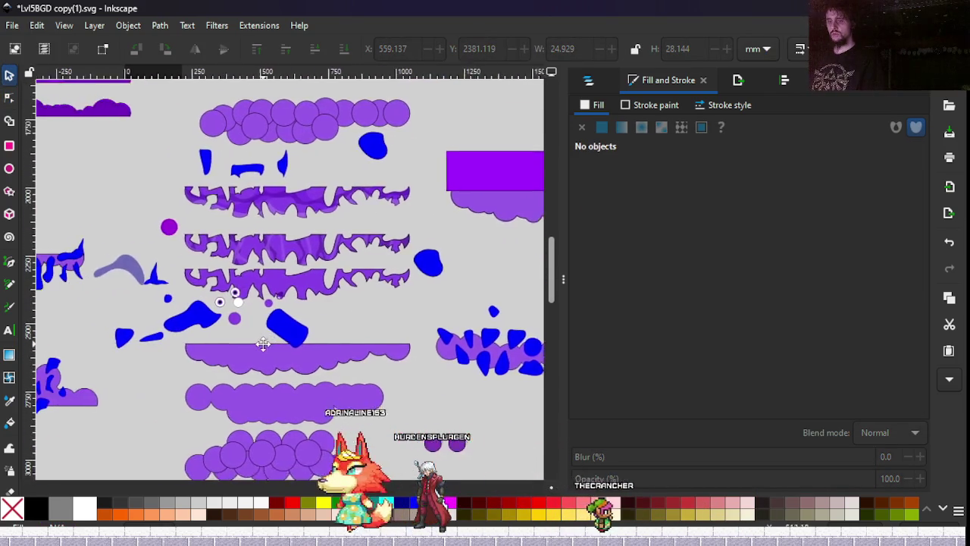
ctrl+scroll(306, 287, up, 5)
click(202, 303)
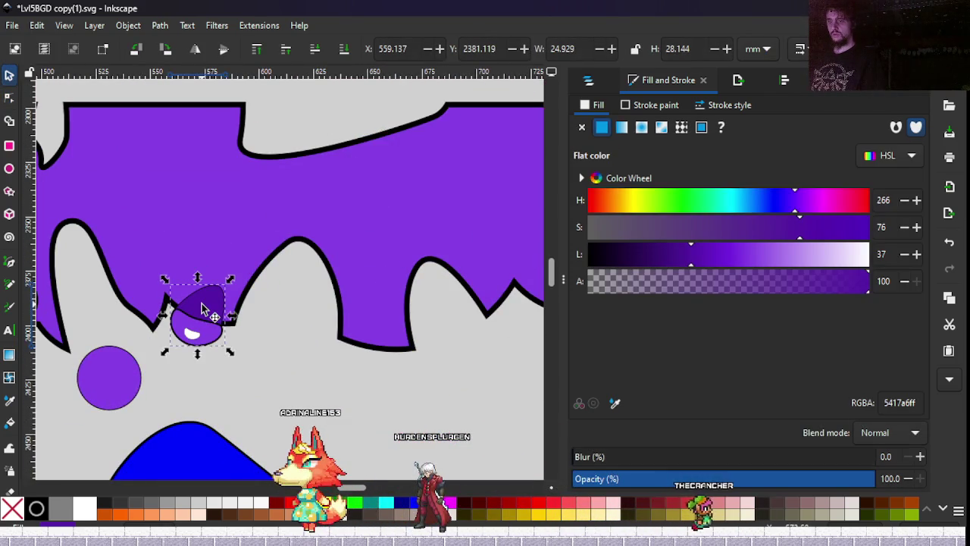
scroll(217, 414, down, 3)
ctrl+scroll(314, 278, down, 4)
ctrl+scroll(280, 369, down, 2)
ctrl+scroll(281, 370, up, 2)
ctrl+scroll(281, 326, up, 2)
ctrl+scroll(279, 278, up, 2)
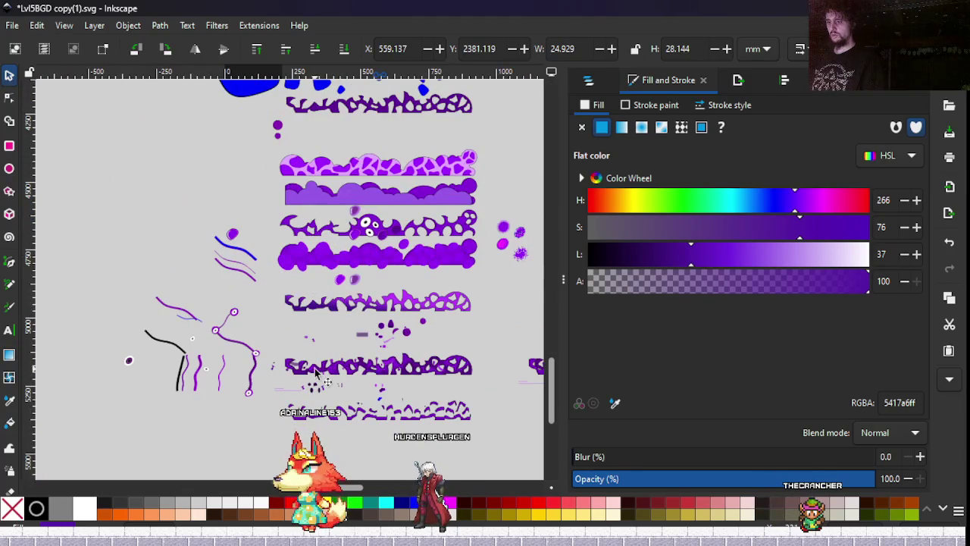
ctrl+scroll(326, 371, up, 5)
key(ctrl+s)
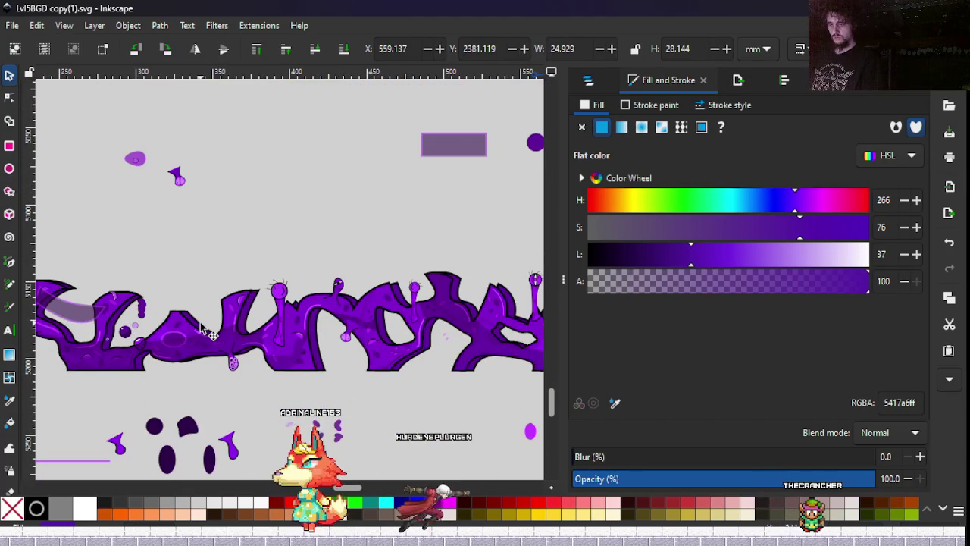
ctrl+scroll(136, 341, up, 4)
ctrl+scroll(405, 217, up, 2)
ctrl+scroll(391, 210, up, 2)
ctrl+scroll(391, 208, up, 2)
scroll(388, 257, up, 1)
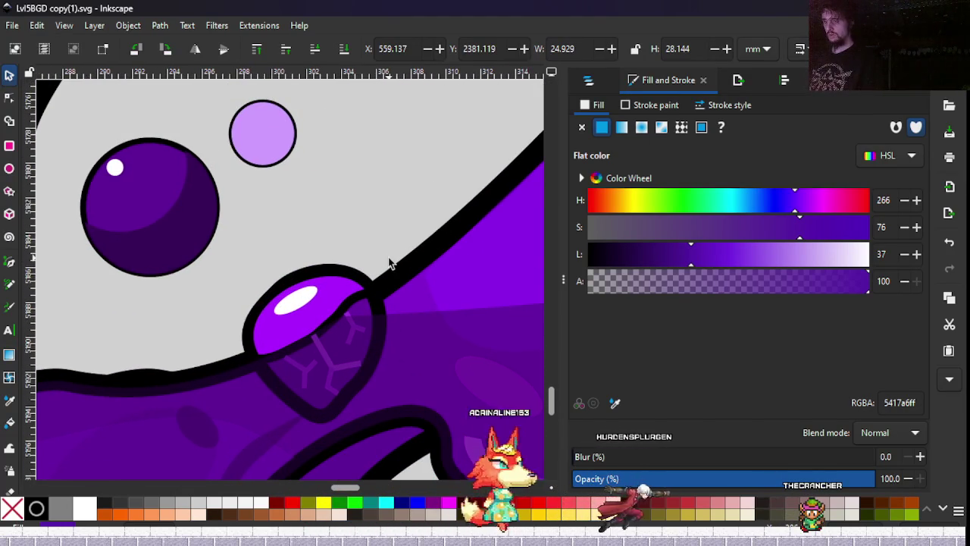
ctrl+scroll(388, 262, down, 2)
ctrl+scroll(388, 263, down, 3)
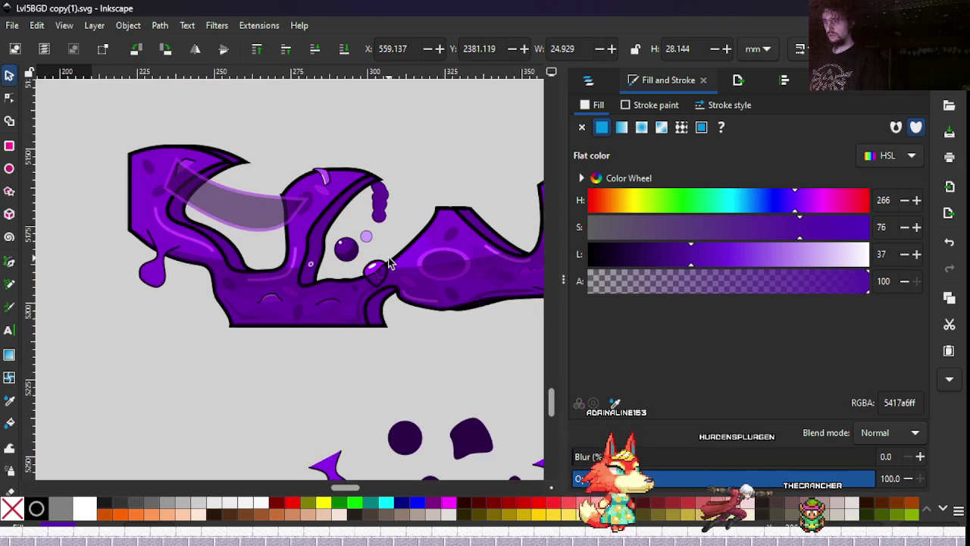
scroll(348, 264, right, 3)
scroll(318, 265, up, 1)
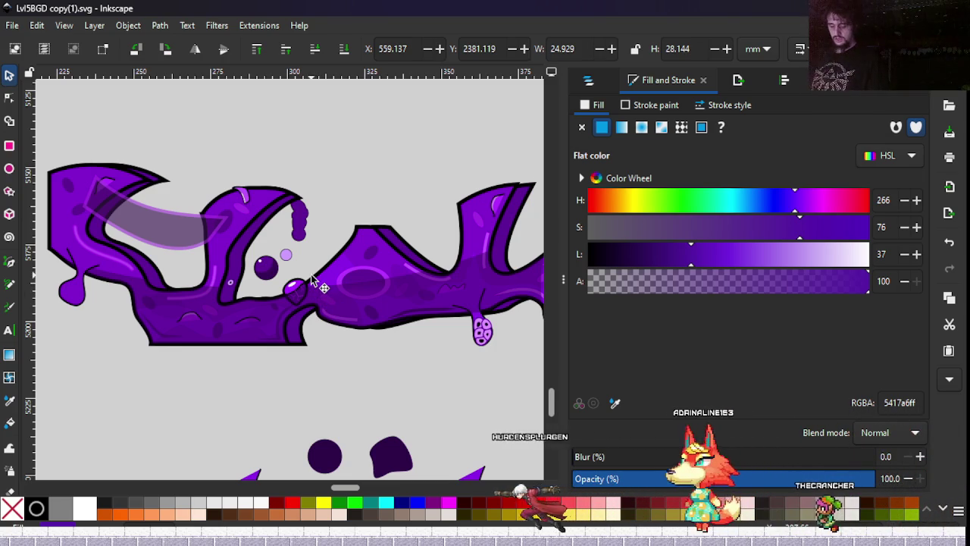
Node-edit the 8742e5ff eyeball body and add a node on its top edge.
scroll(309, 284, up, 5)
scroll(309, 286, down, 3)
scroll(357, 189, down, 3)
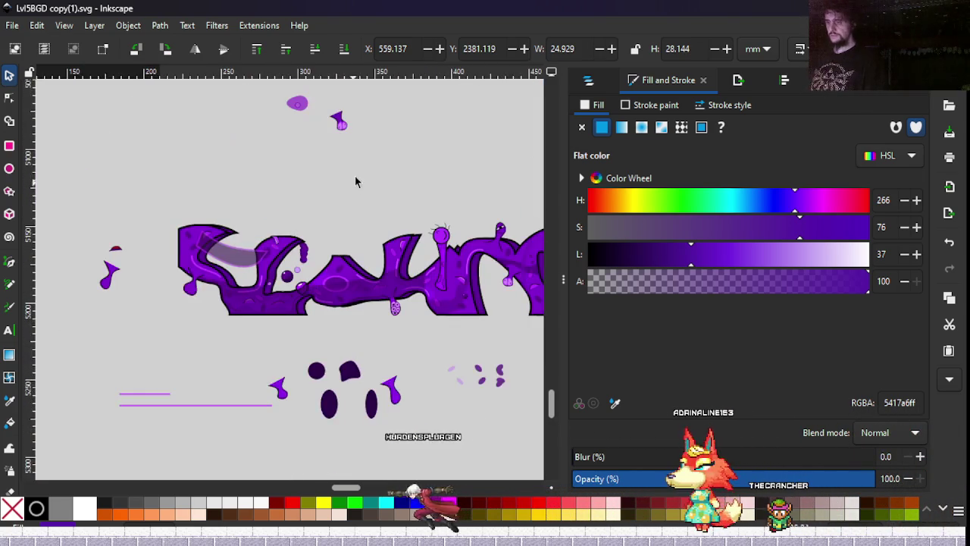
scroll(331, 253, down, 2)
scroll(333, 256, down, 3)
scroll(303, 292, down, 1)
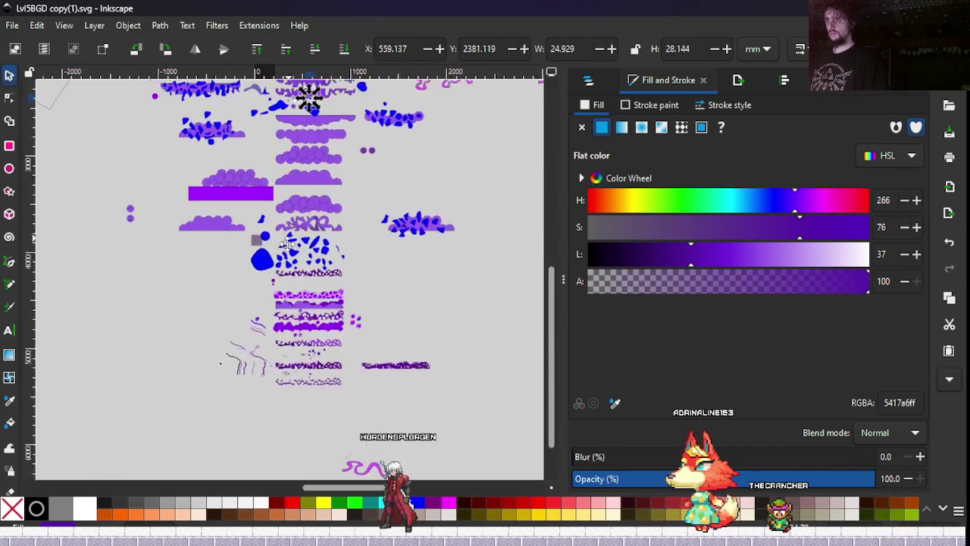
scroll(278, 324, down, 1)
scroll(298, 181, up, 5)
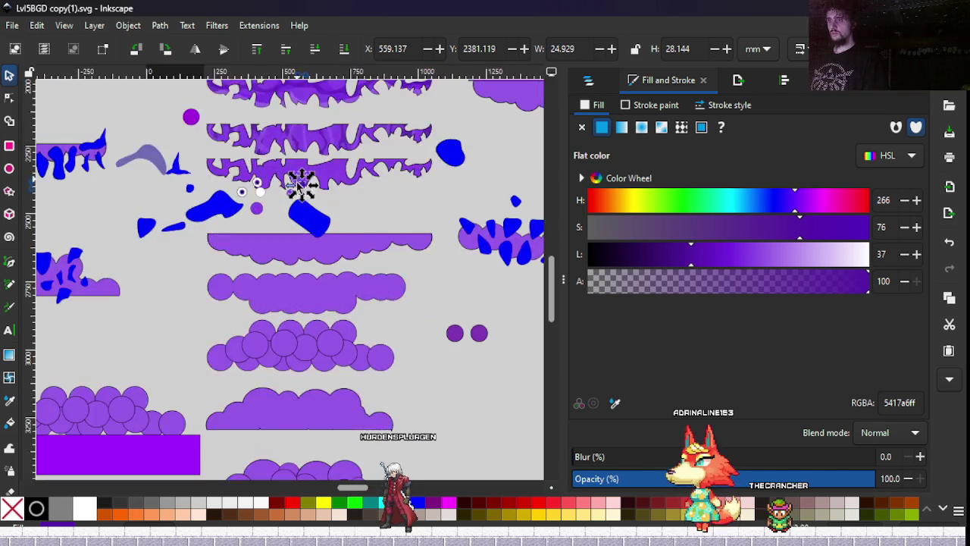
scroll(301, 186, up, 4)
scroll(317, 182, up, 1)
scroll(303, 217, up, 2)
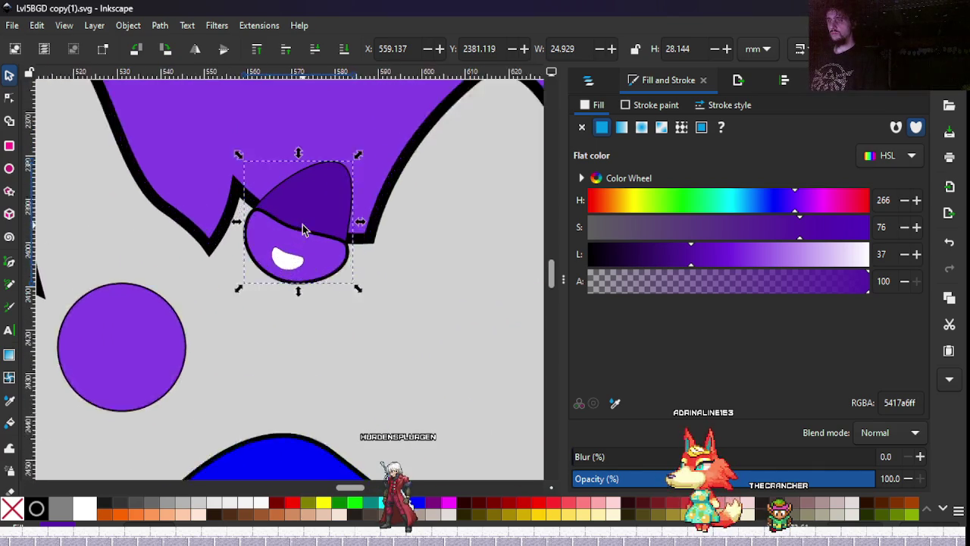
scroll(302, 225, up, 2)
scroll(302, 224, up, 1)
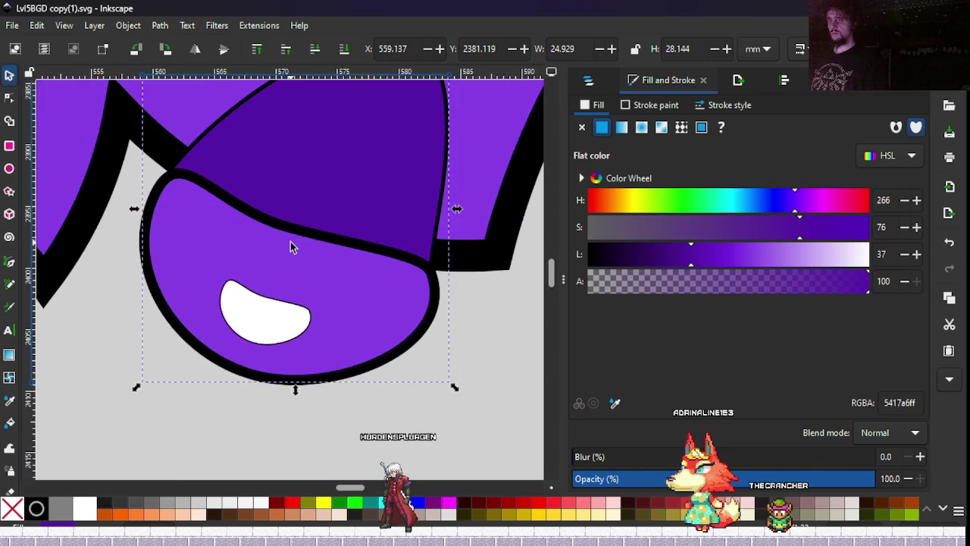
double_click(231, 235)
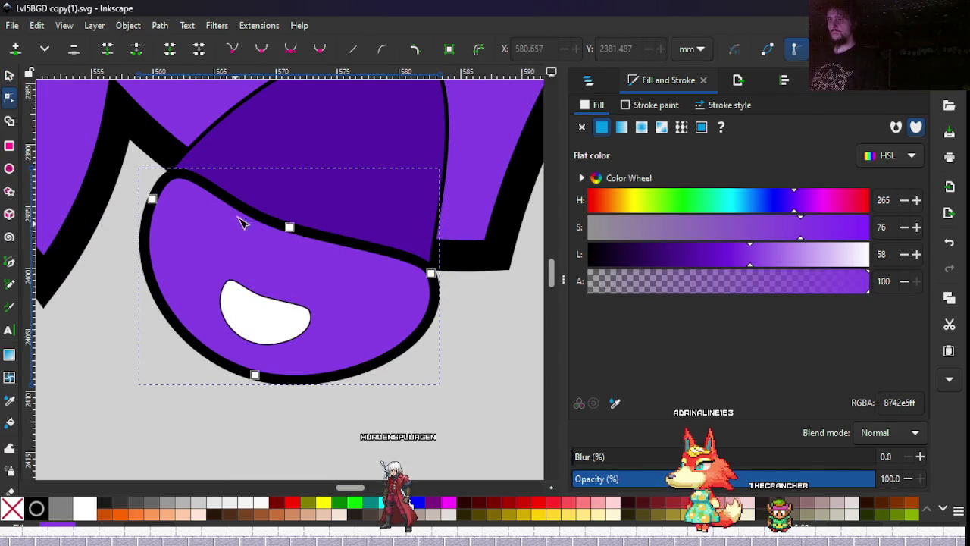
double_click(210, 186)
Add a second node on the body's upper curve, undoing a trial drag of it.
click(396, 259)
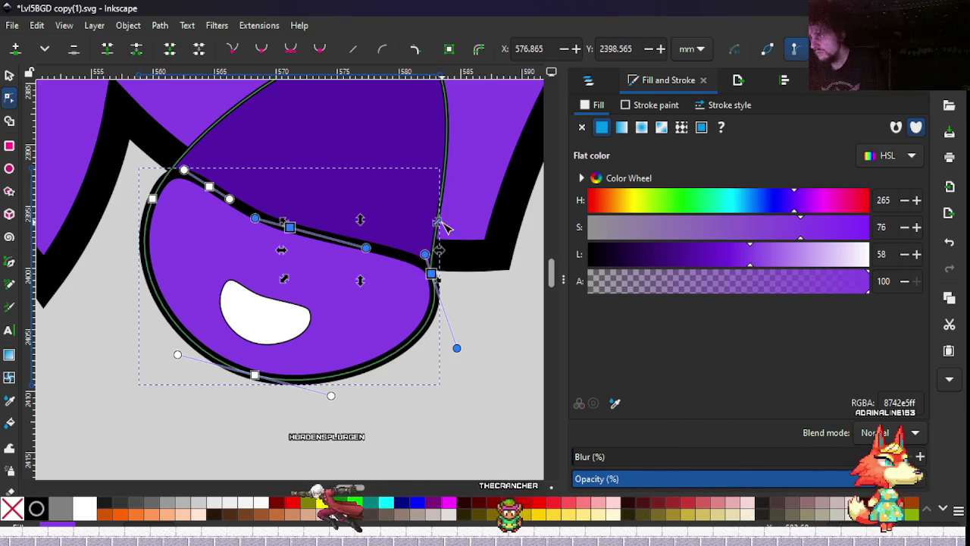
double_click(399, 255)
mouse_move(402, 258)
mouse_down()
mouse_move(402, 243)
mouse_move(426, 256)
mouse_up()
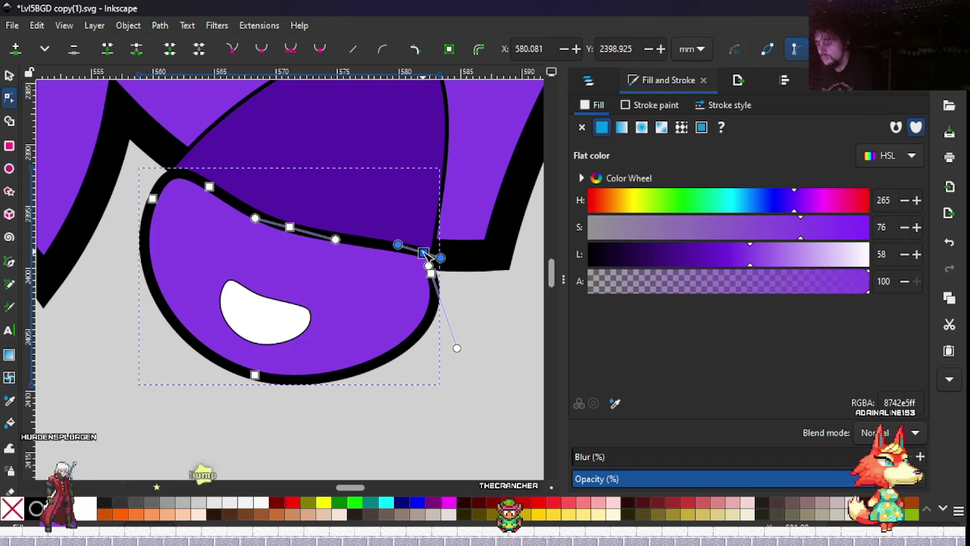
key(ctrl+z)
key(ctrl+z)
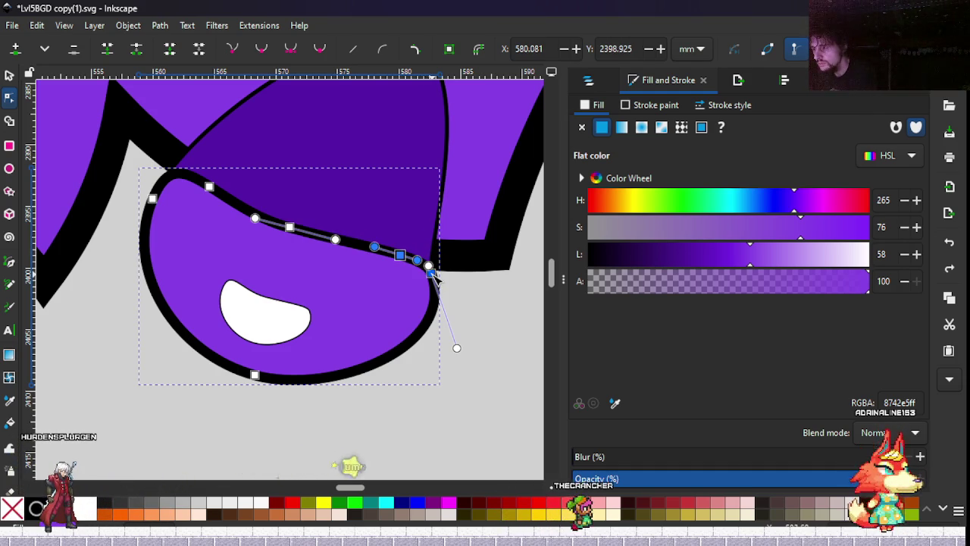
Nudge the eyeball body up and right to X 559.234, Y 2390.905.
key(s)
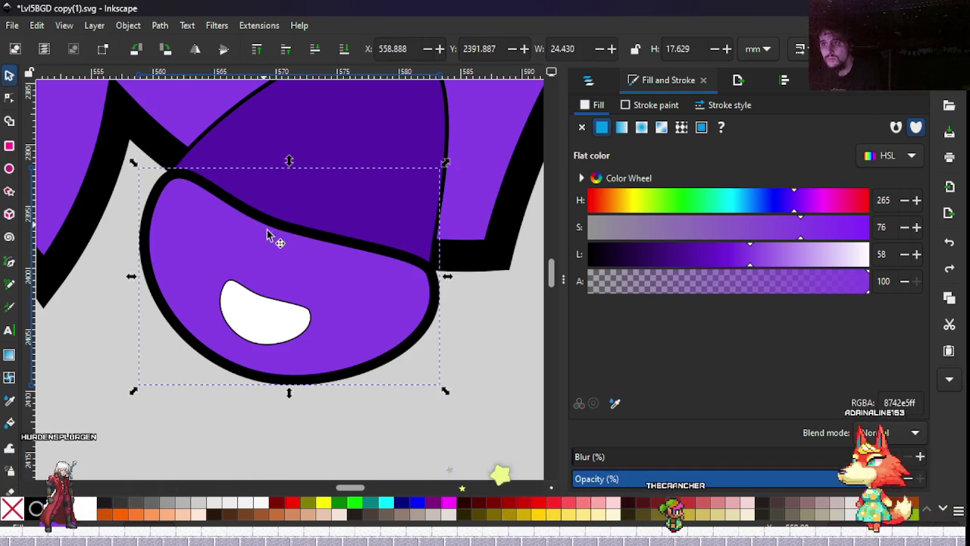
drag(275, 248, 278, 237)
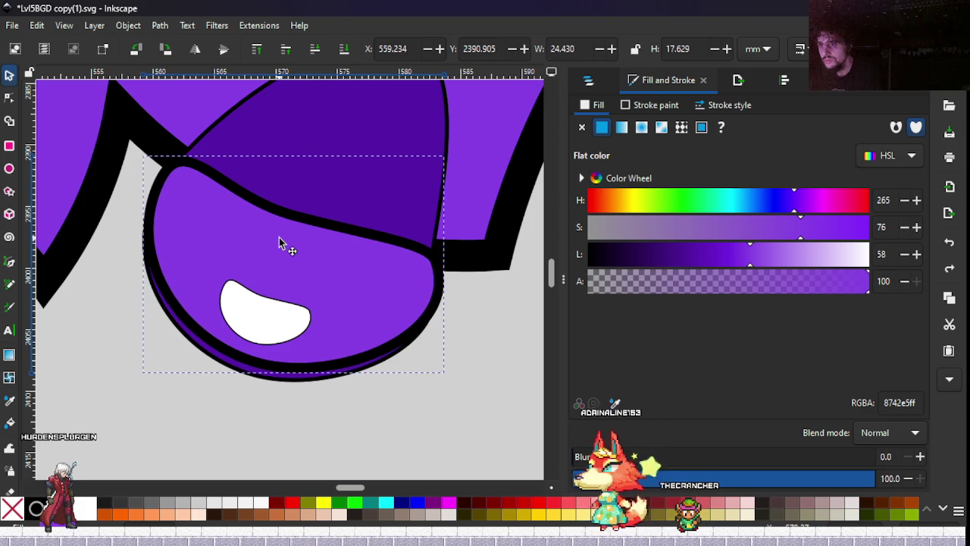
scroll(279, 237, down, 6)
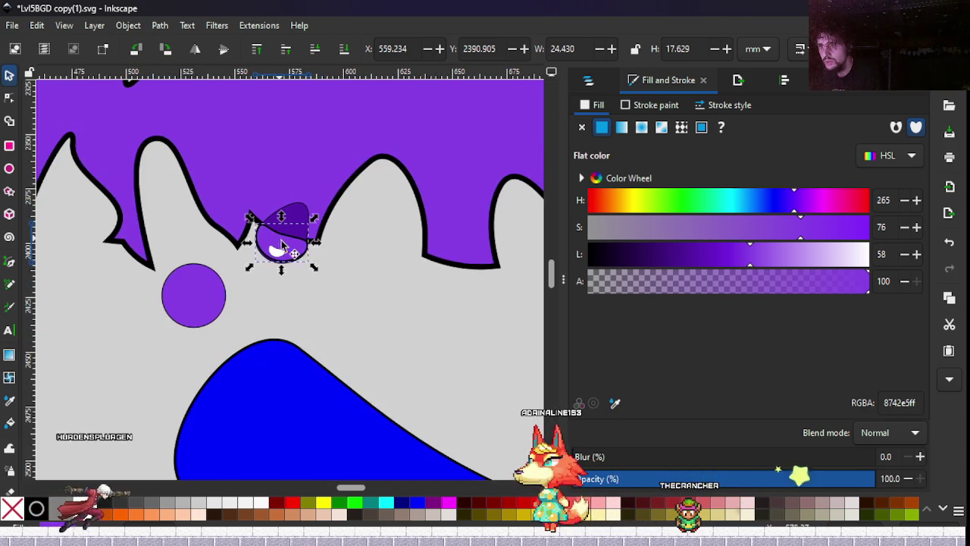
scroll(288, 243, up, 5)
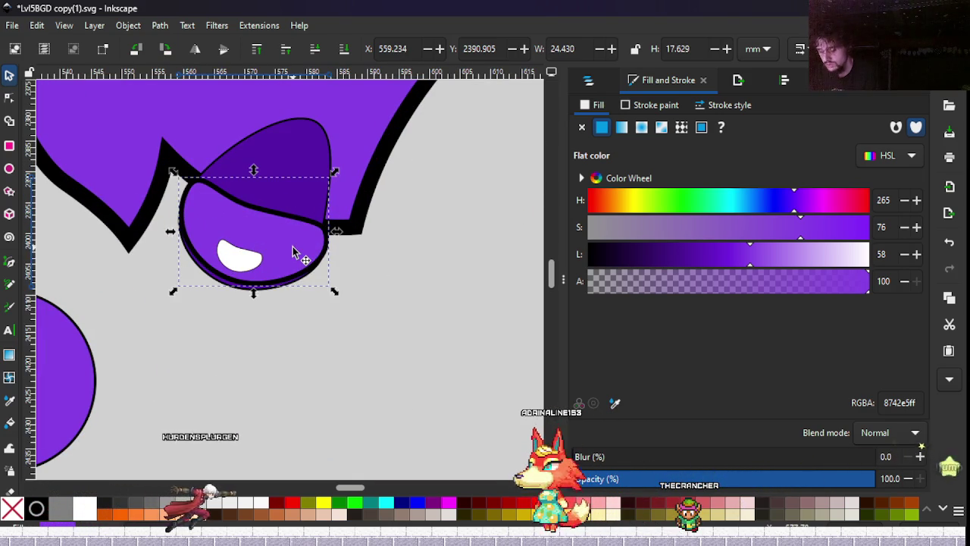
key(n)
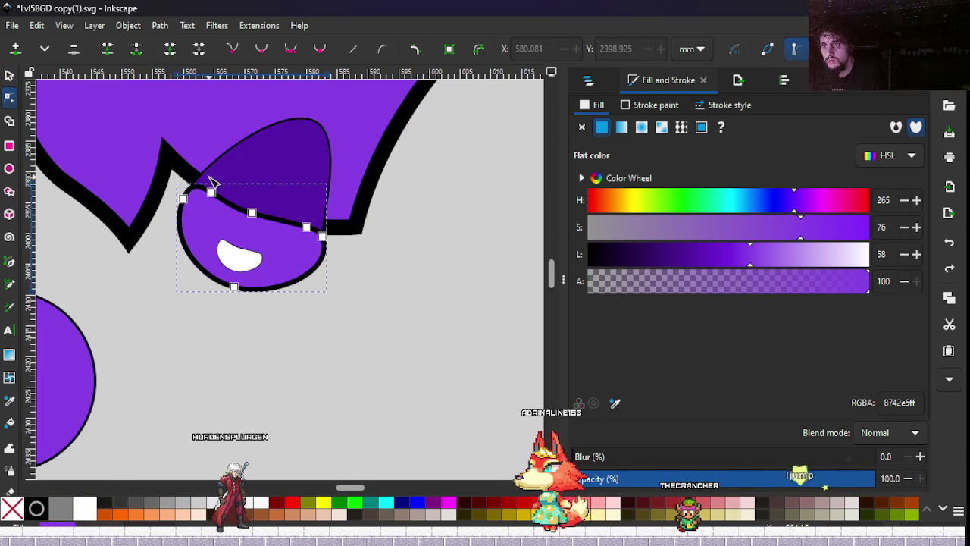
Select all nodes along the body's top edge and adjust their height slightly.
click(212, 192)
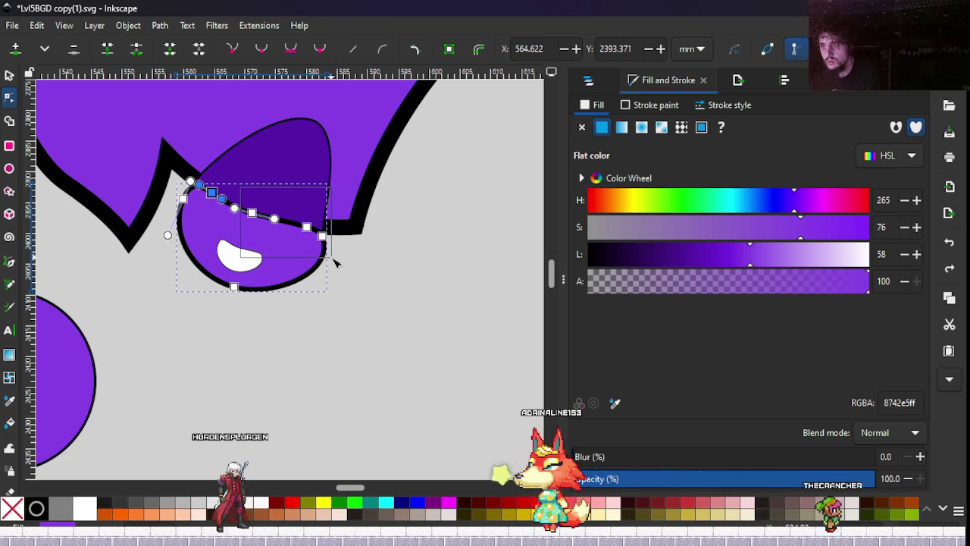
drag(335, 261, 194, 180)
drag(255, 217, 255, 212)
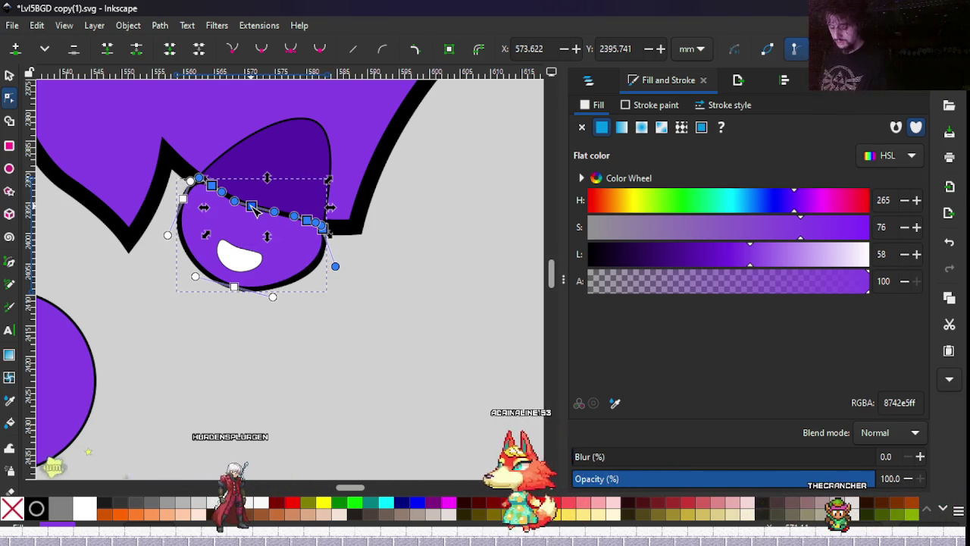
drag(254, 210, 254, 218)
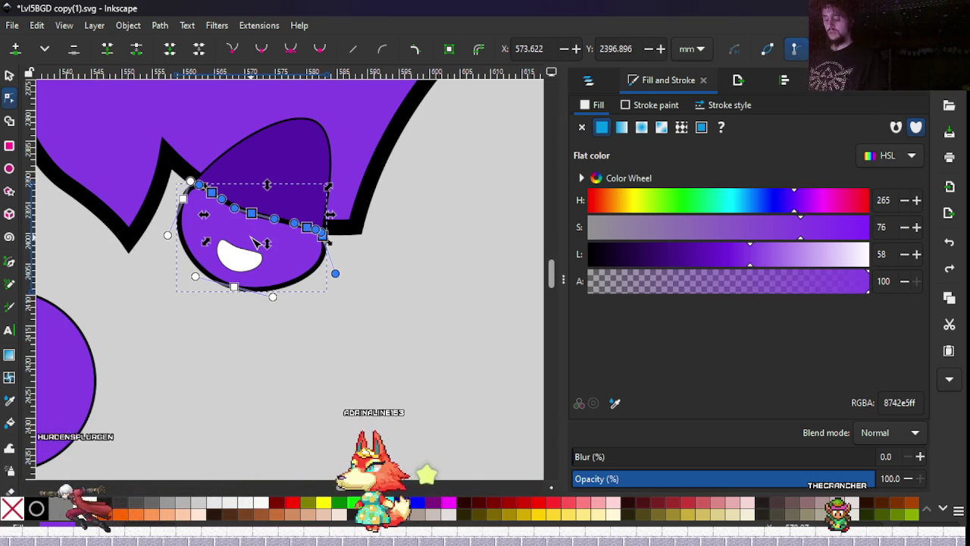
ctrl+scroll(256, 241, up, 1)
ctrl+scroll(256, 241, up, 1)
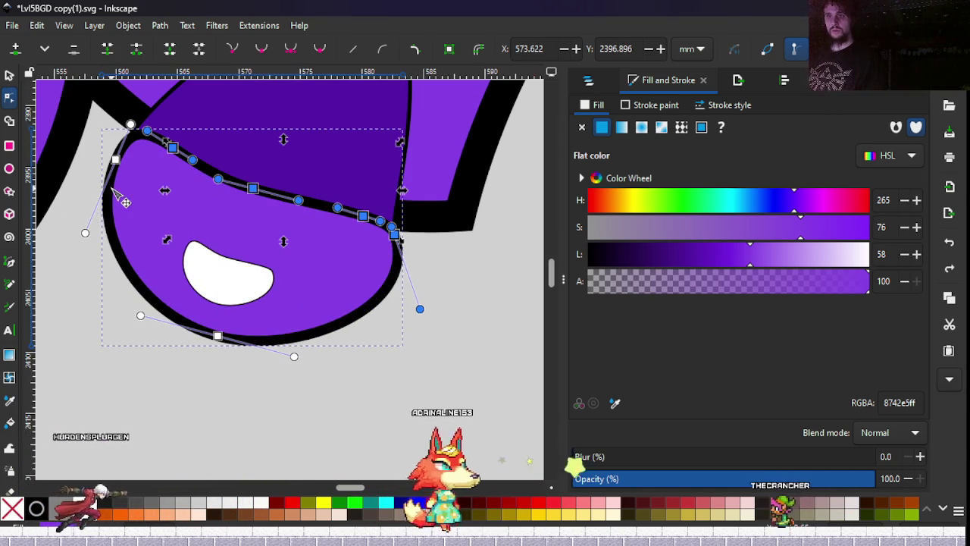
scroll(120, 197, up, 5)
scroll(119, 197, left, 2)
Bend the eyelid curve's node handles into a wave that dips mid-way and arches at right.
click(332, 333)
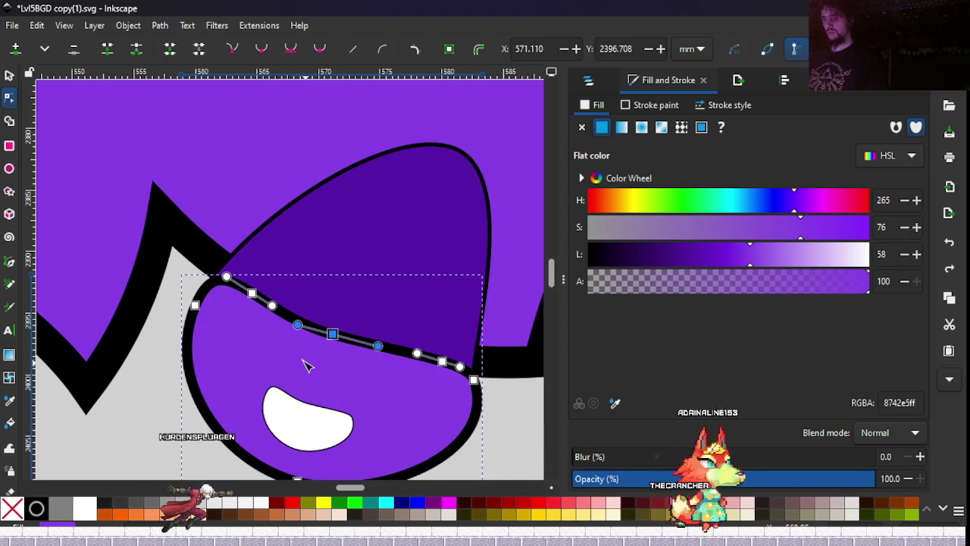
mouse_move(298, 324)
mouse_down()
mouse_move(328, 308)
mouse_move(298, 310)
mouse_move(324, 278)
mouse_move(312, 309)
mouse_up()
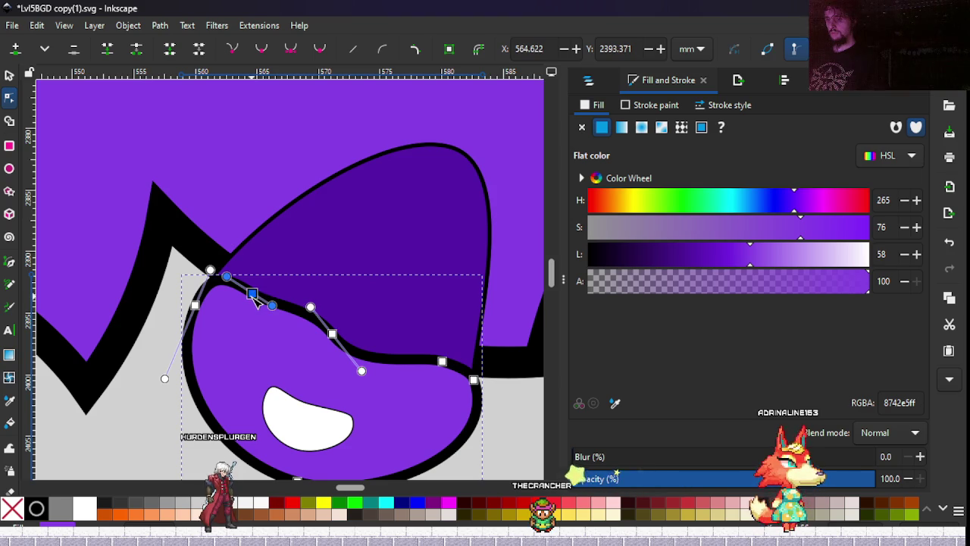
mouse_move(256, 299)
mouse_down()
mouse_move(264, 277)
mouse_move(217, 271)
mouse_move(200, 241)
mouse_move(222, 293)
mouse_move(337, 302)
mouse_up()
key(ctrl+z)
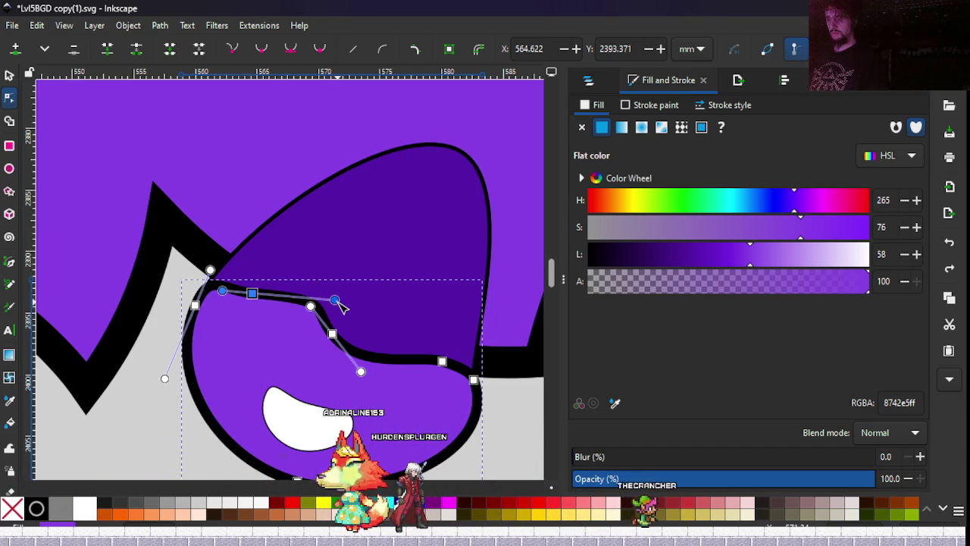
drag(335, 301, 274, 316)
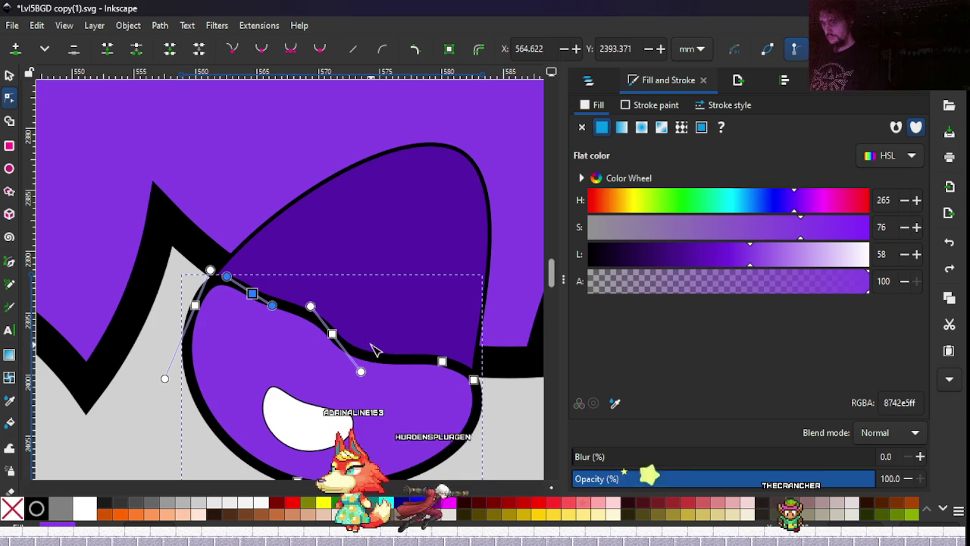
click(442, 361)
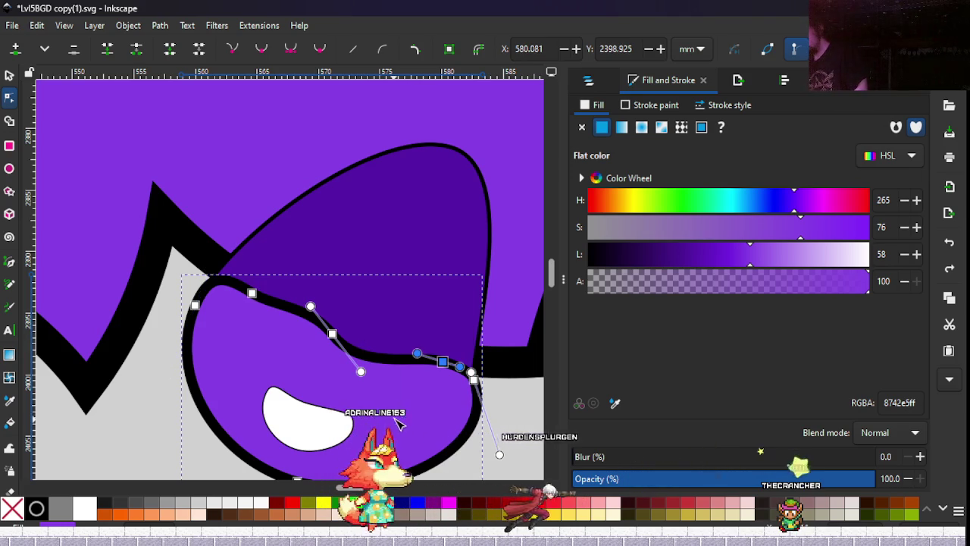
drag(460, 367, 451, 433)
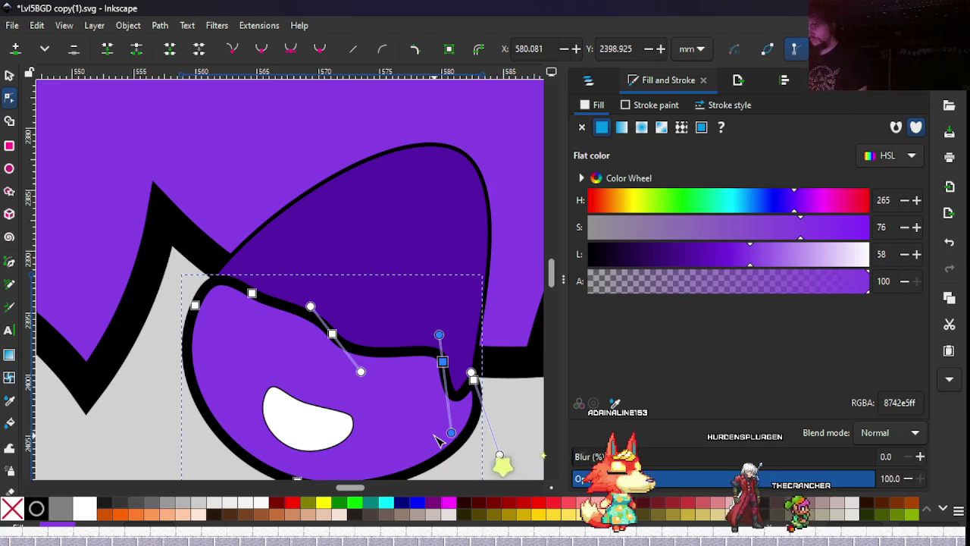
key(ctrl+z)
mouse_move(417, 353)
mouse_down()
mouse_move(385, 291)
mouse_move(353, 291)
mouse_up()
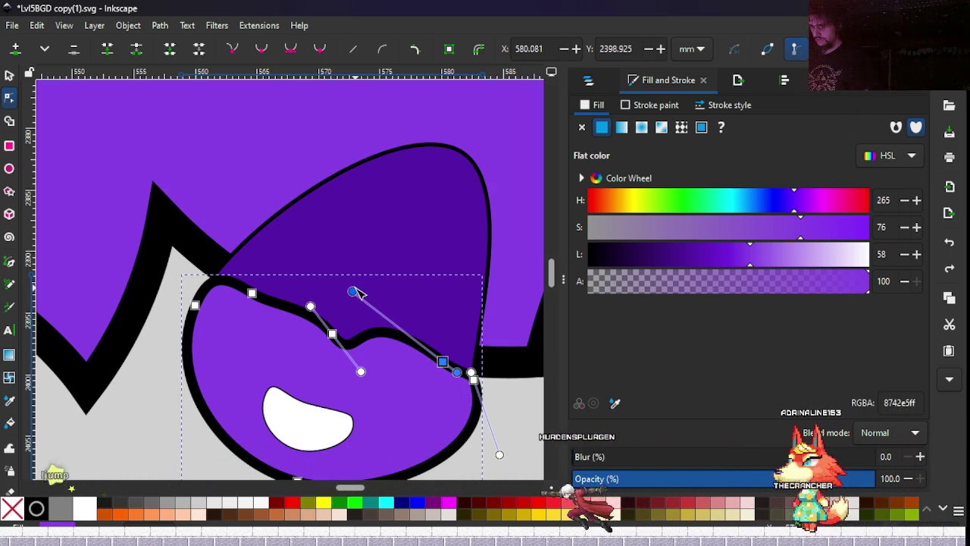
mouse_move(357, 292)
mouse_down()
mouse_move(370, 297)
mouse_move(391, 283)
mouse_up()
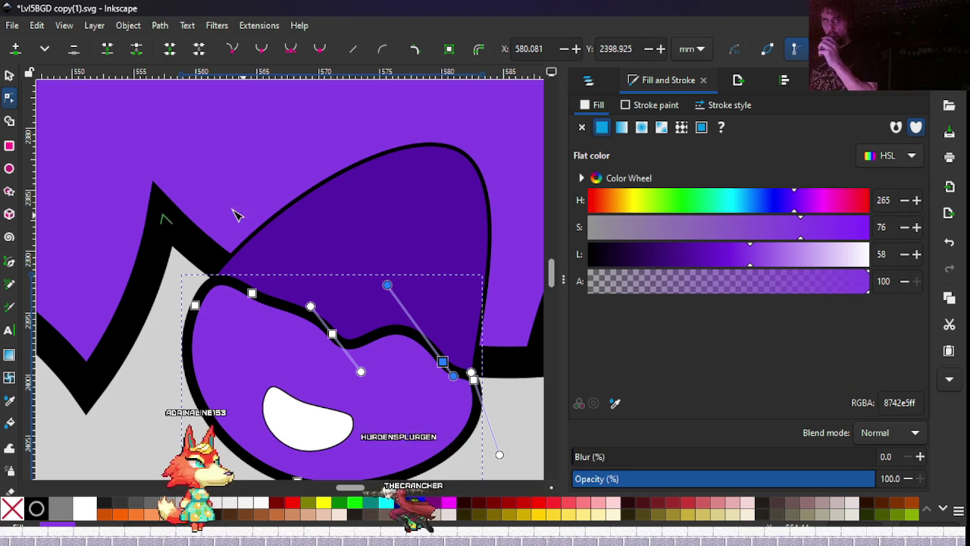
key(s)
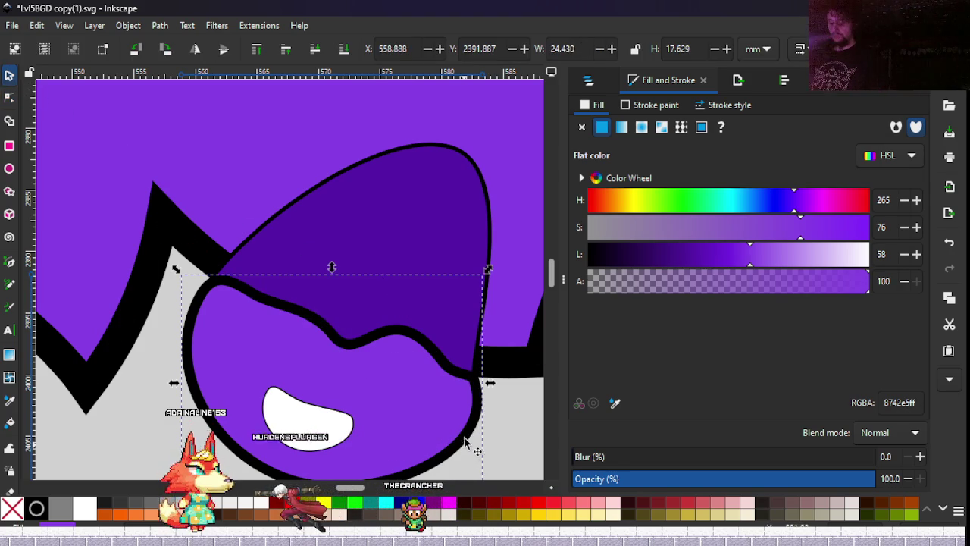
ctrl+scroll(251, 357, down, 3)
ctrl+scroll(266, 387, down, 3)
ctrl+scroll(281, 416, down, 2)
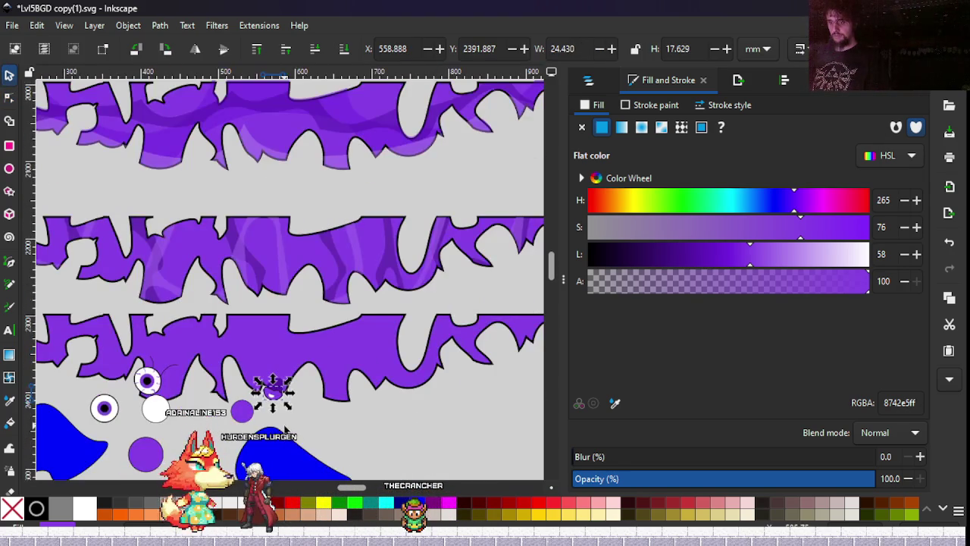
scroll(357, 355, down, 2)
scroll(362, 326, left, 1)
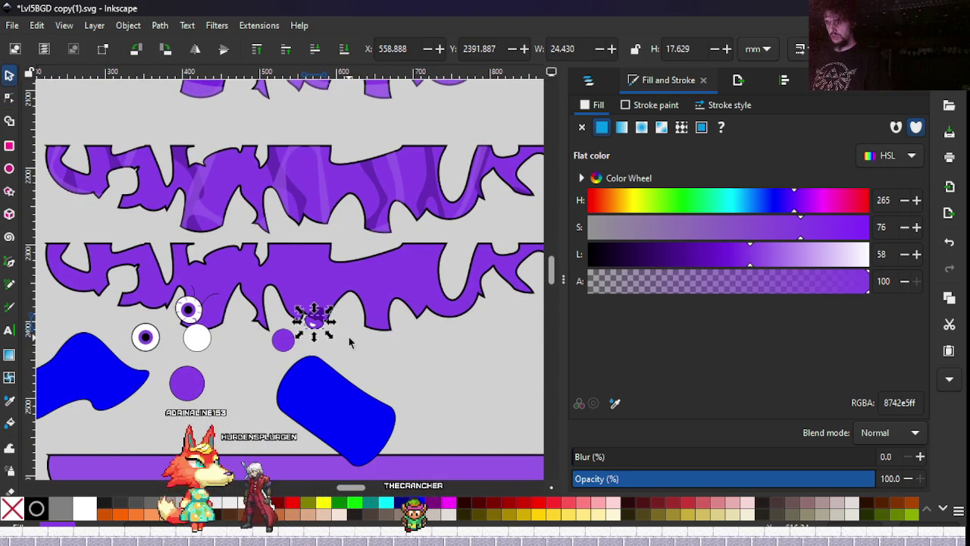
click(349, 337)
mouse_move(348, 336)
mouse_down()
mouse_move(414, 326)
mouse_move(365, 339)
mouse_up()
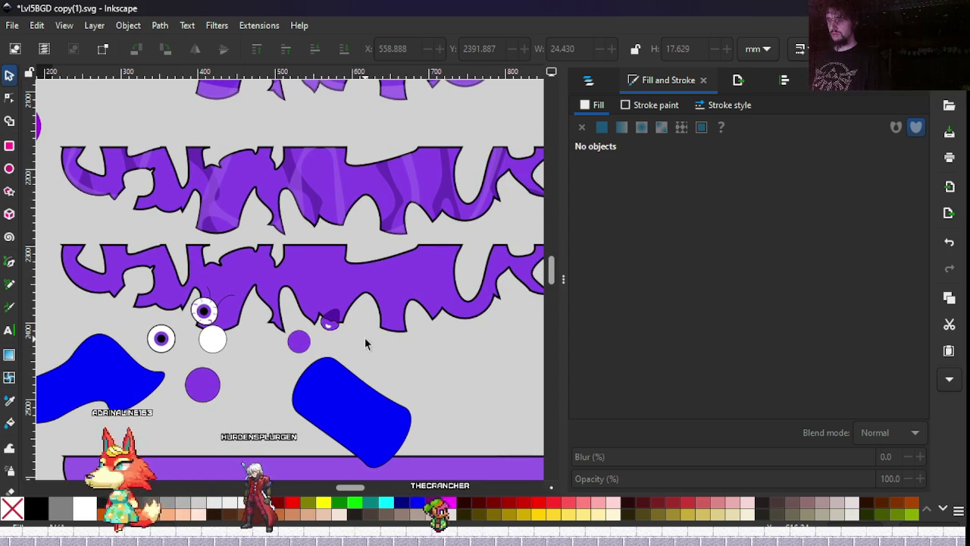
scroll(347, 336, up, 5)
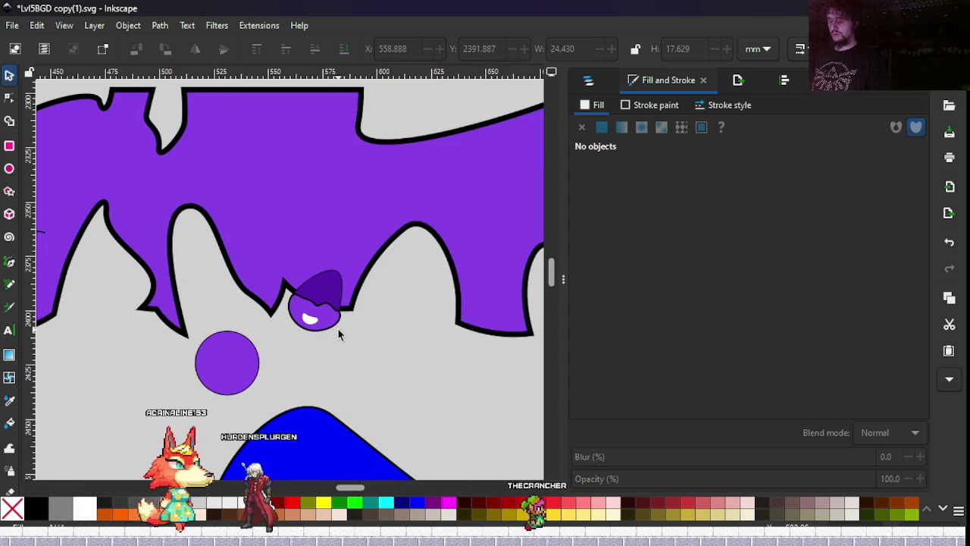
scroll(327, 307, up, 3)
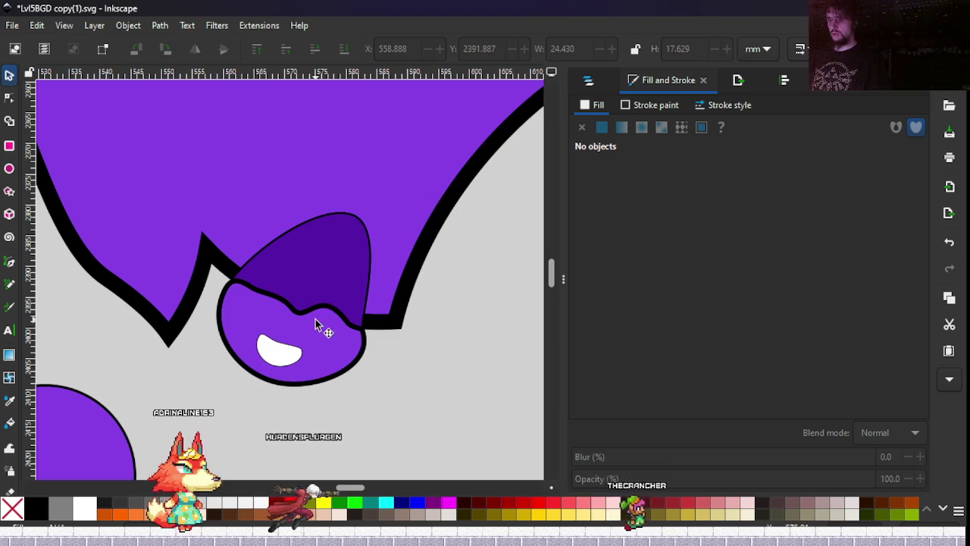
double_click(316, 324)
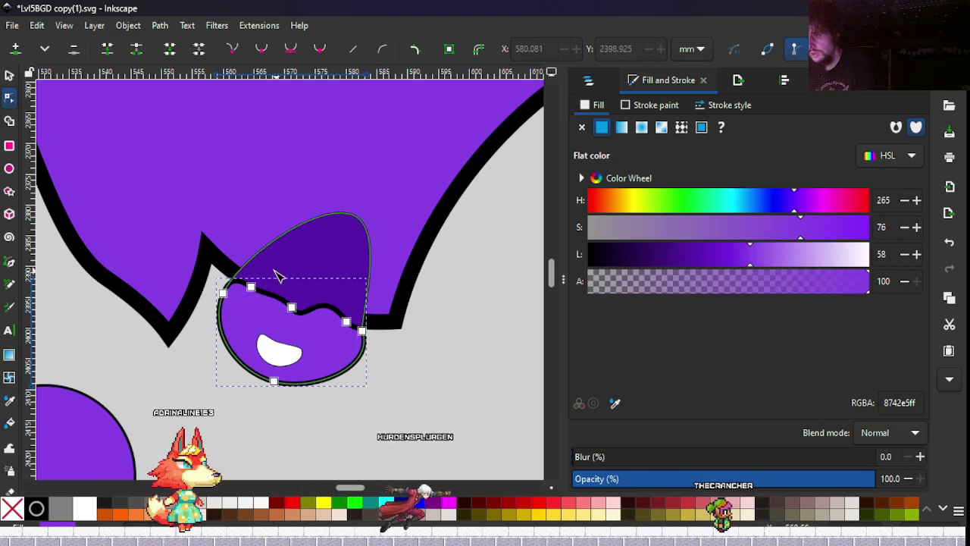
Move the eyelid curve's left-end node up and to the right.
click(251, 286)
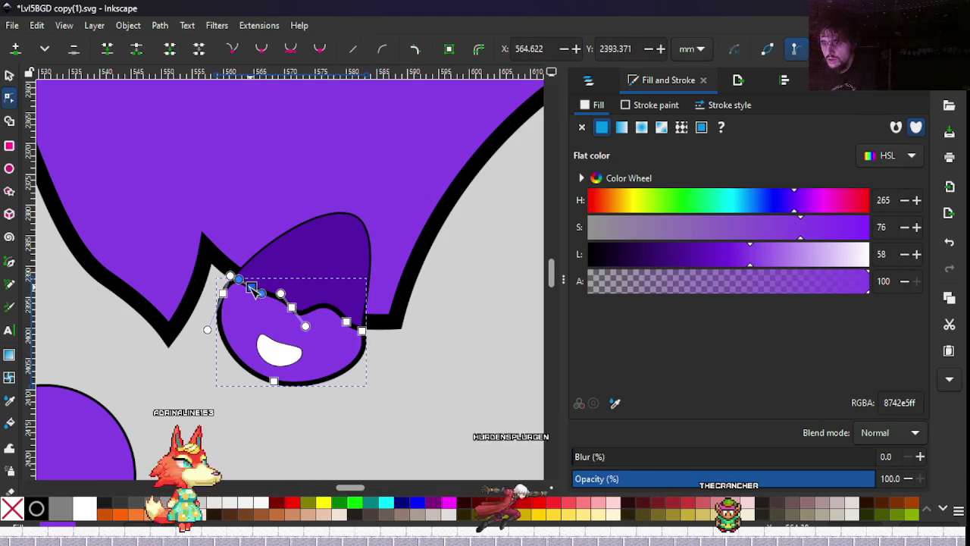
scroll(254, 316, up, 1)
scroll(254, 314, up, 1)
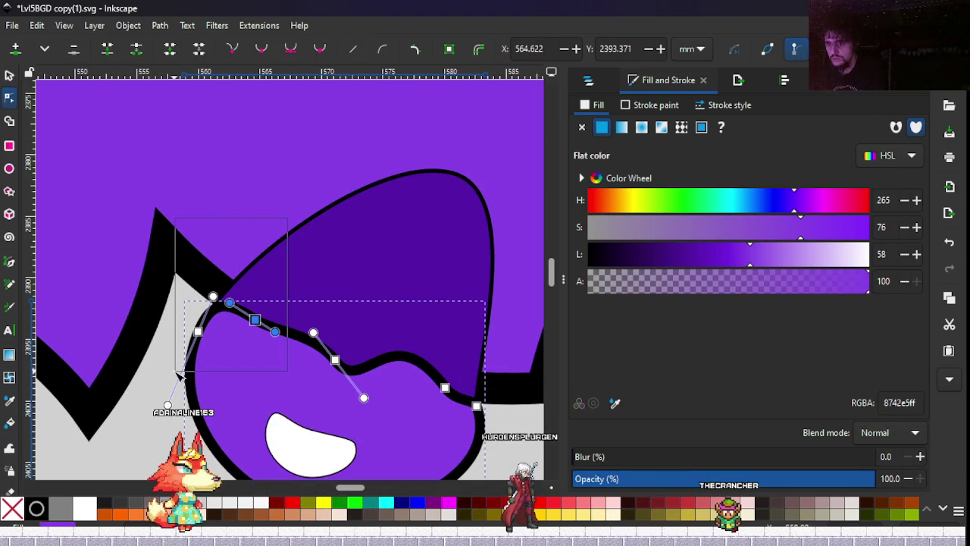
drag(201, 330, 210, 320)
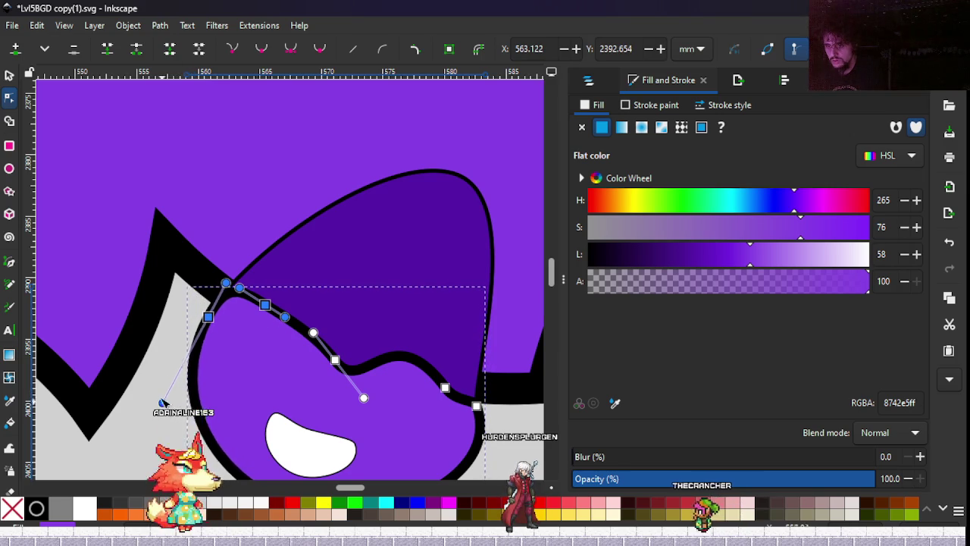
scroll(208, 346, down, 3)
Raise the curve's two right-end nodes and steepen the curve near its right end.
scroll(215, 294, right, 2)
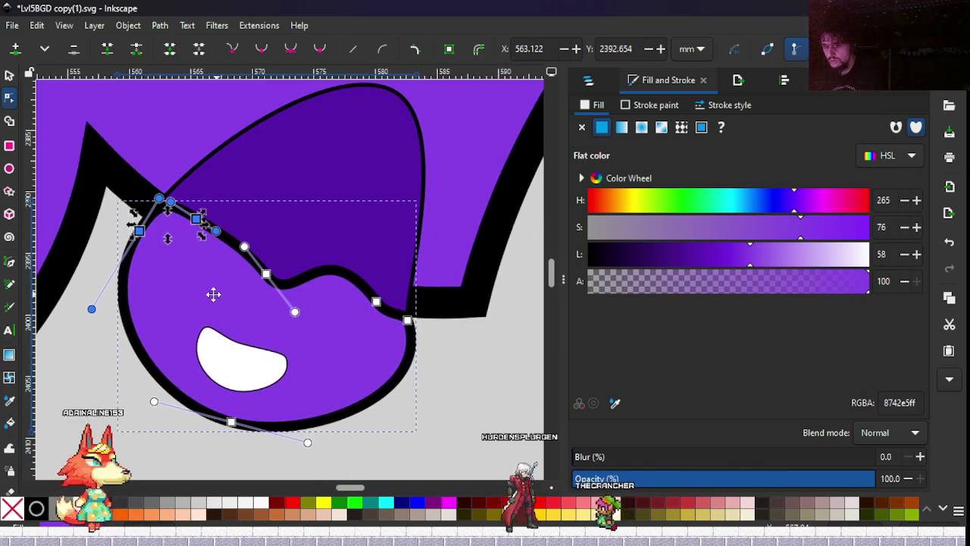
scroll(318, 363, right, 2)
scroll(318, 363, up, 1)
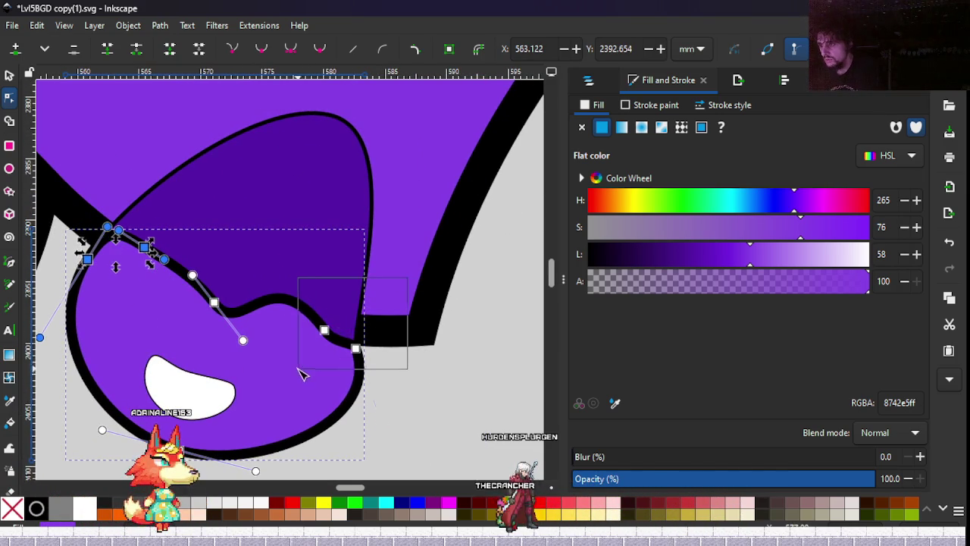
drag(302, 373, 303, 373)
drag(362, 344, 366, 324)
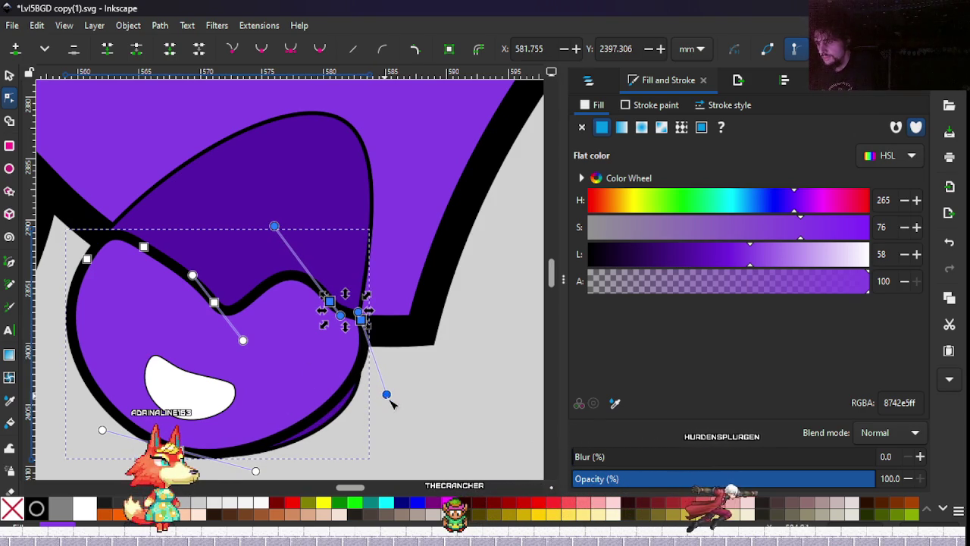
drag(386, 395, 397, 429)
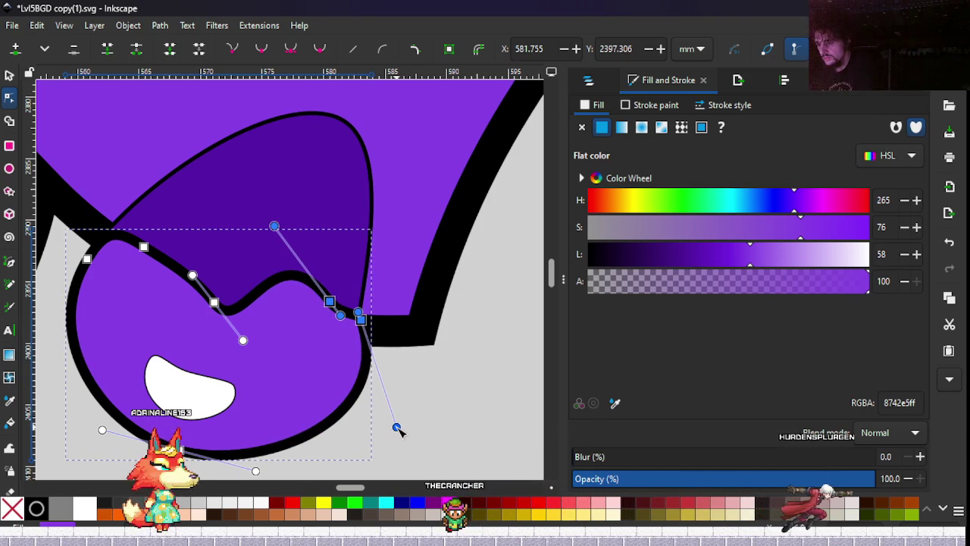
drag(255, 309, 310, 343)
click(284, 343)
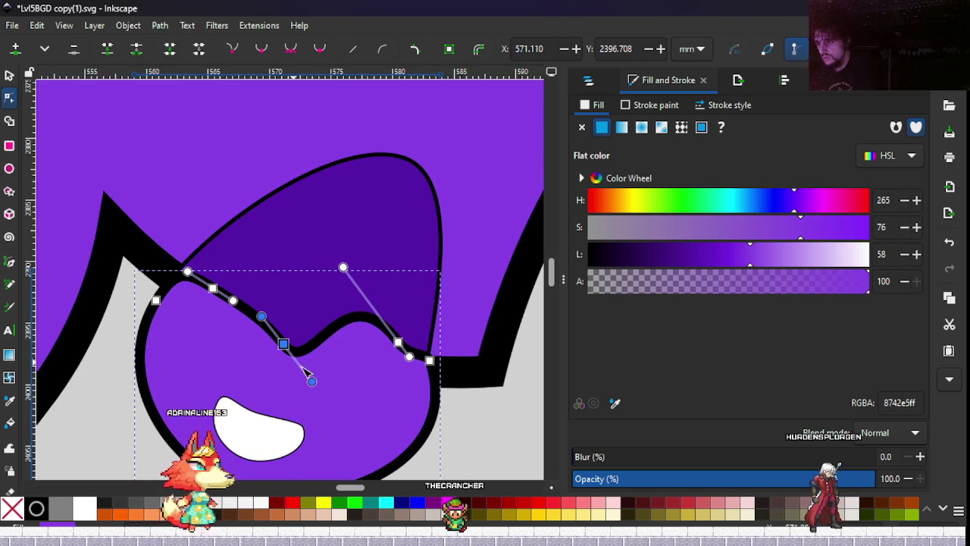
Smooth the eyelid curve's dip by moving its node and swinging its handles.
drag(311, 381, 318, 345)
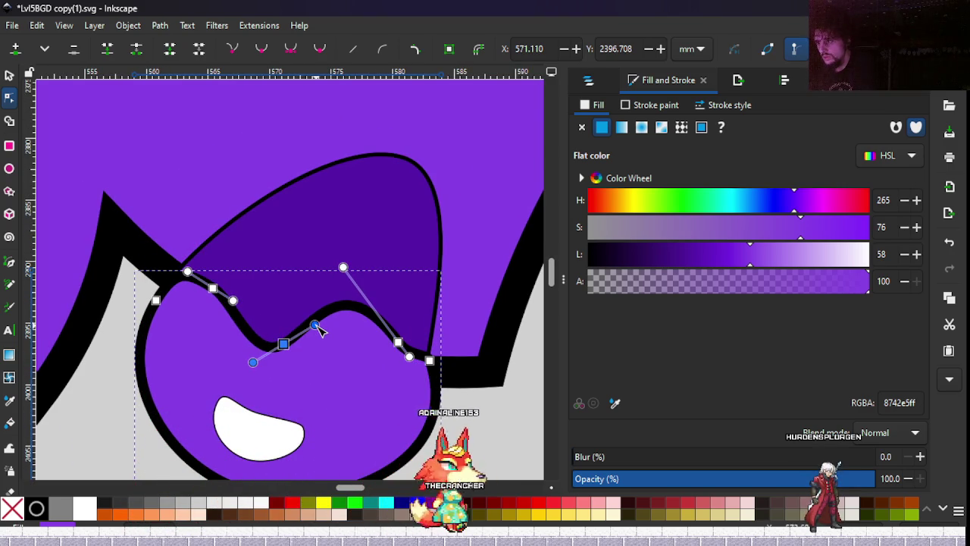
drag(315, 326, 335, 397)
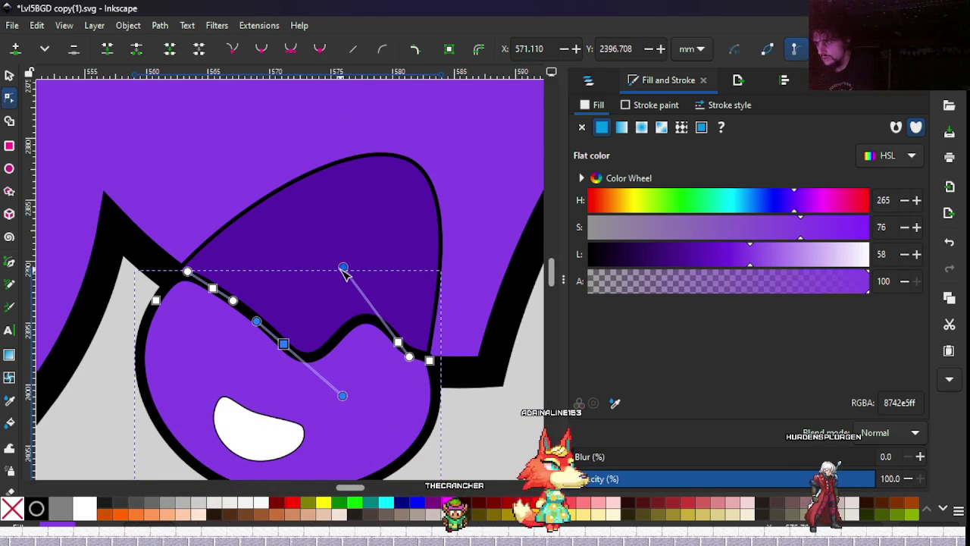
drag(344, 270, 364, 338)
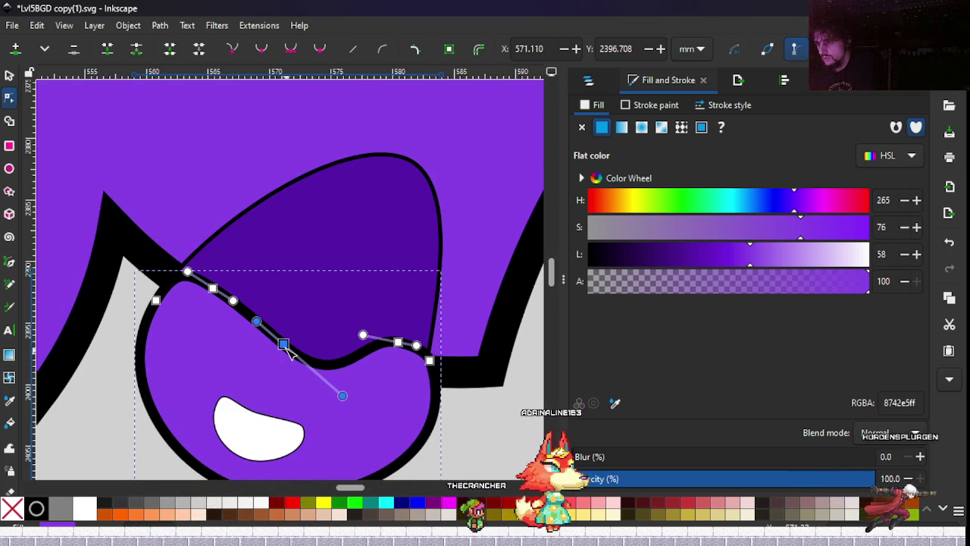
mouse_move(285, 345)
mouse_down()
mouse_move(327, 327)
mouse_move(321, 315)
mouse_up()
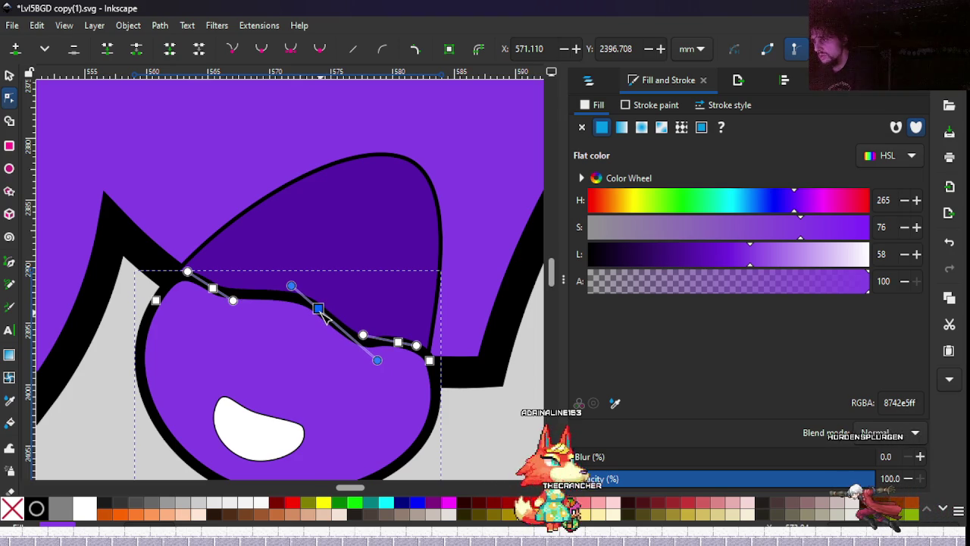
click(213, 289)
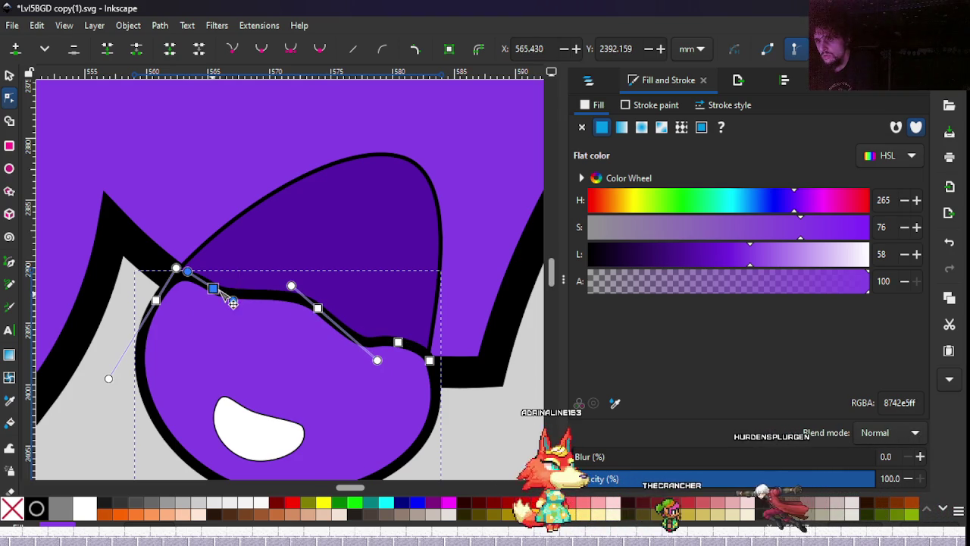
drag(318, 309, 302, 295)
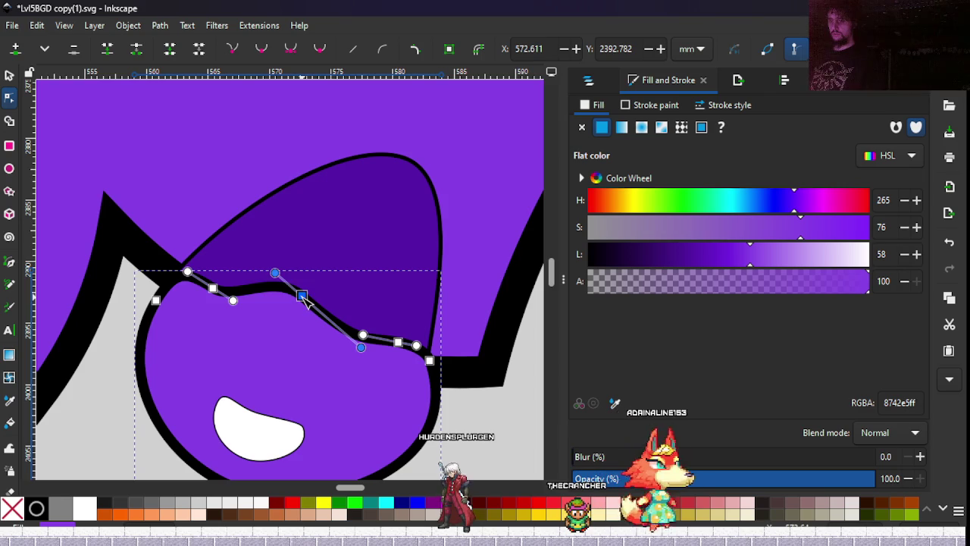
Refine the lid's dividing curve by repositioning its left-side nodes.
drag(310, 291, 303, 315)
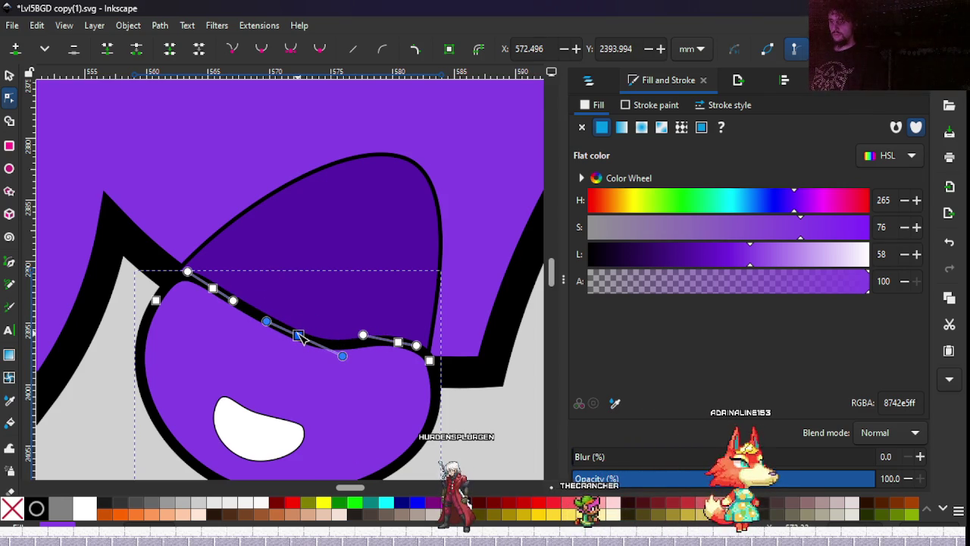
mouse_move(301, 338)
mouse_down()
mouse_move(267, 338)
mouse_move(369, 392)
mouse_move(354, 379)
mouse_up()
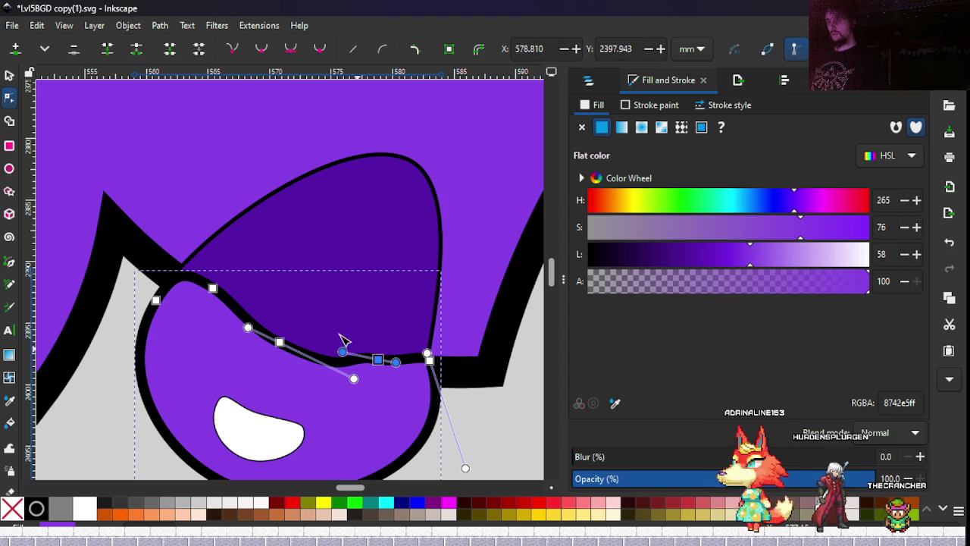
drag(248, 260, 172, 333)
drag(213, 290, 203, 277)
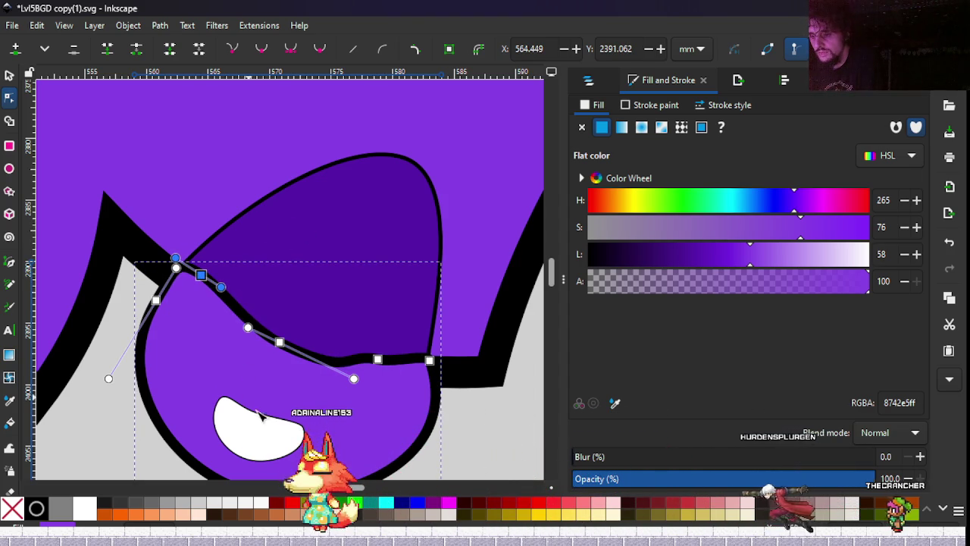
Skew and move the white highlight to 8.544 × 5.347 mm at X 564.160, Y 2401.664.
key(space)
drag(184, 242, 210, 157)
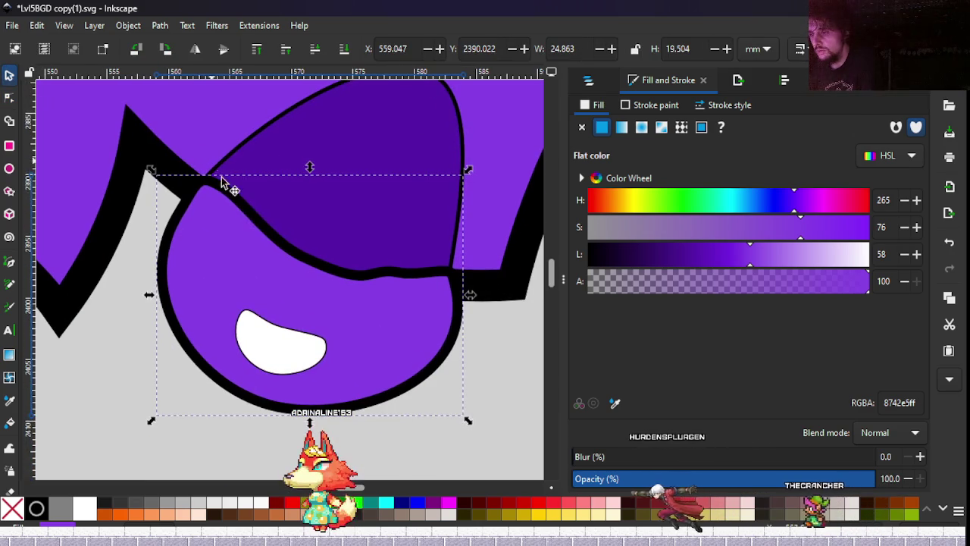
click(271, 354)
drag(271, 354, 273, 326)
click(273, 325)
click(273, 326)
mouse_move(283, 357)
mouse_down()
mouse_move(280, 369)
mouse_move(301, 367)
mouse_up()
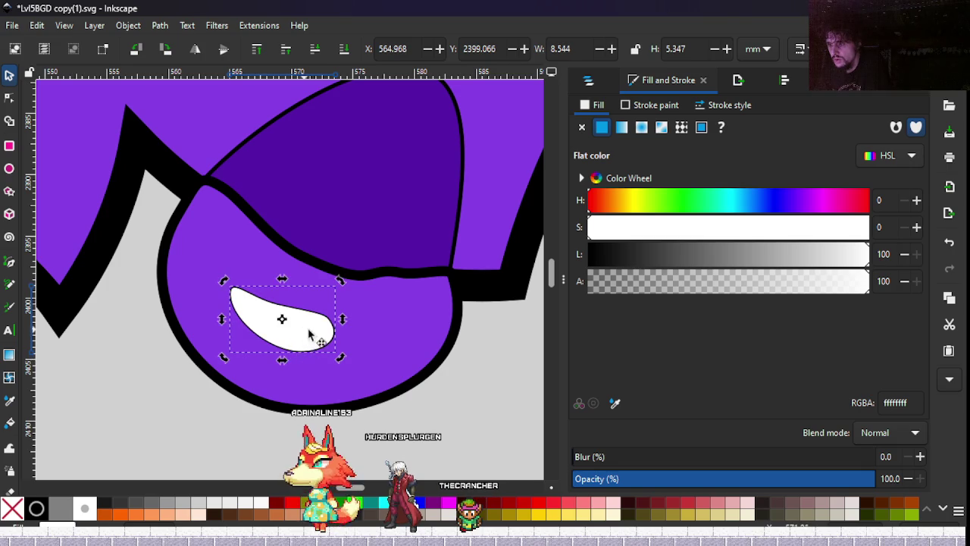
drag(310, 336, 298, 367)
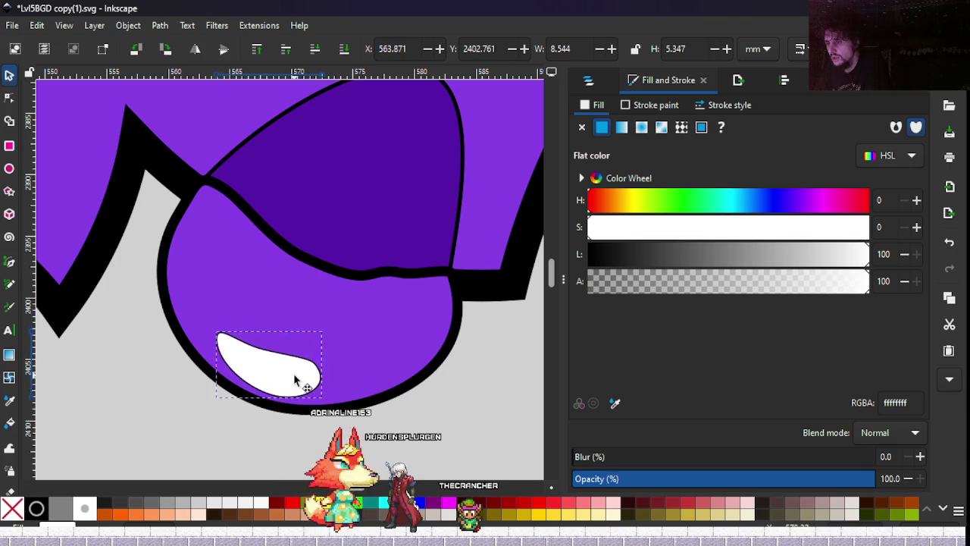
click(129, 365)
ctrl+scroll(136, 357, down, 8)
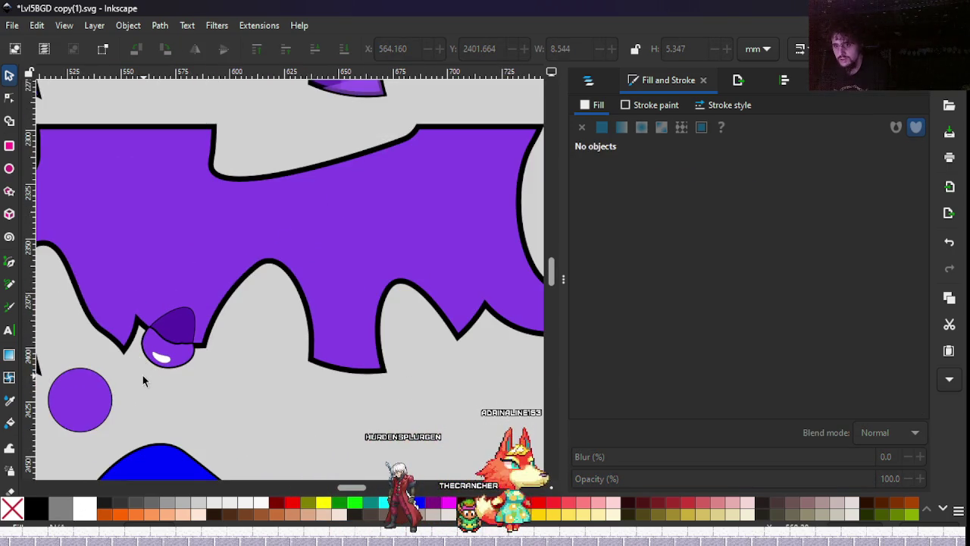
Bring the small purple eyeball creature into view and select its shape.
ctrl+scroll(144, 375, up, 1)
drag(141, 377, 230, 369)
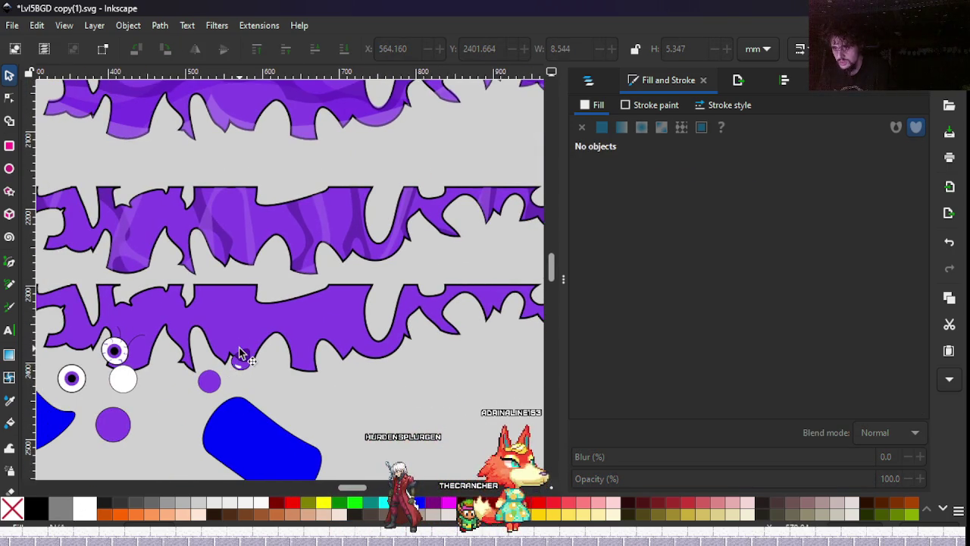
ctrl+scroll(239, 353, up, 2)
ctrl+scroll(236, 344, up, 3)
click(236, 344)
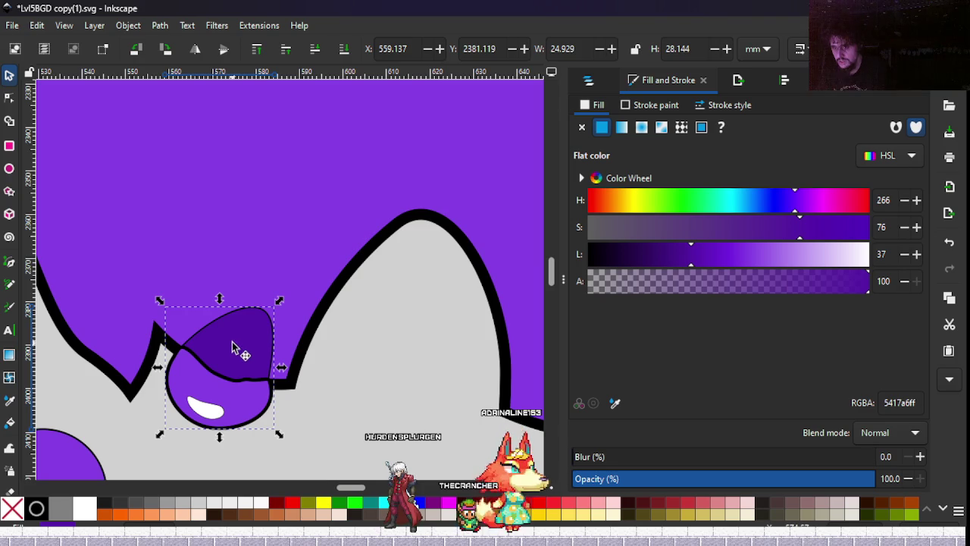
Raise the creature's stroke width from 0.338 to 1.238 mm, then deselect it.
click(728, 106)
click(667, 132)
click(668, 132)
click(667, 132)
click(668, 131)
click(667, 132)
click(668, 132)
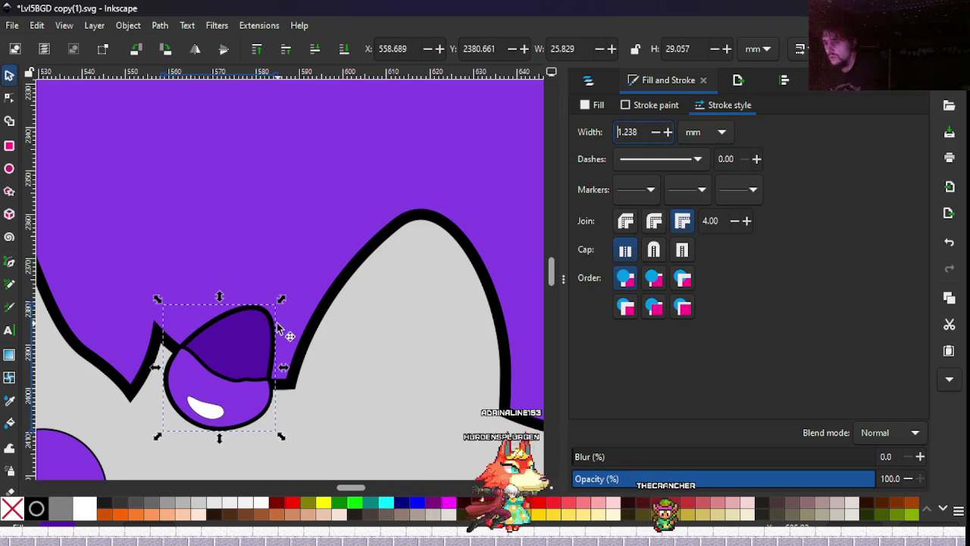
ctrl+scroll(286, 331, down, 5)
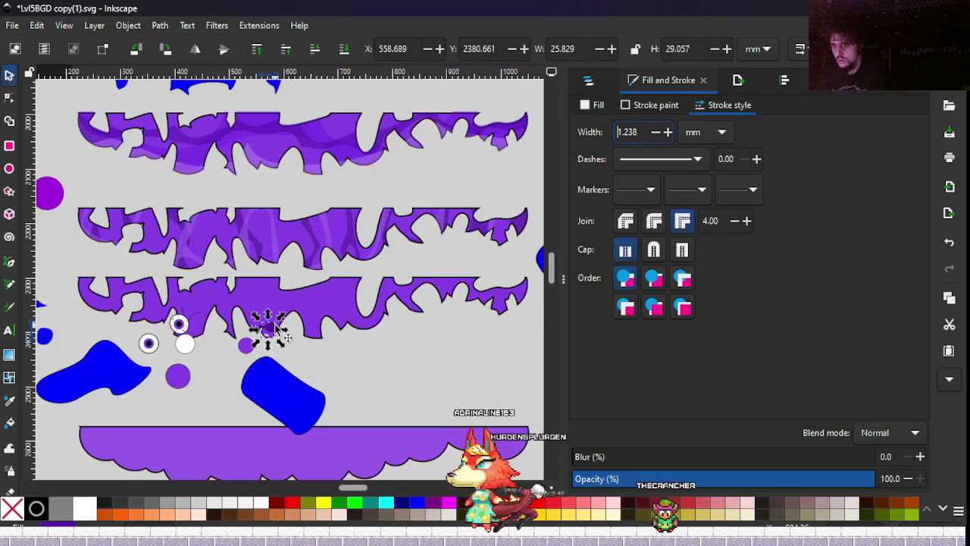
click(216, 351)
ctrl+scroll(217, 351, down, 2)
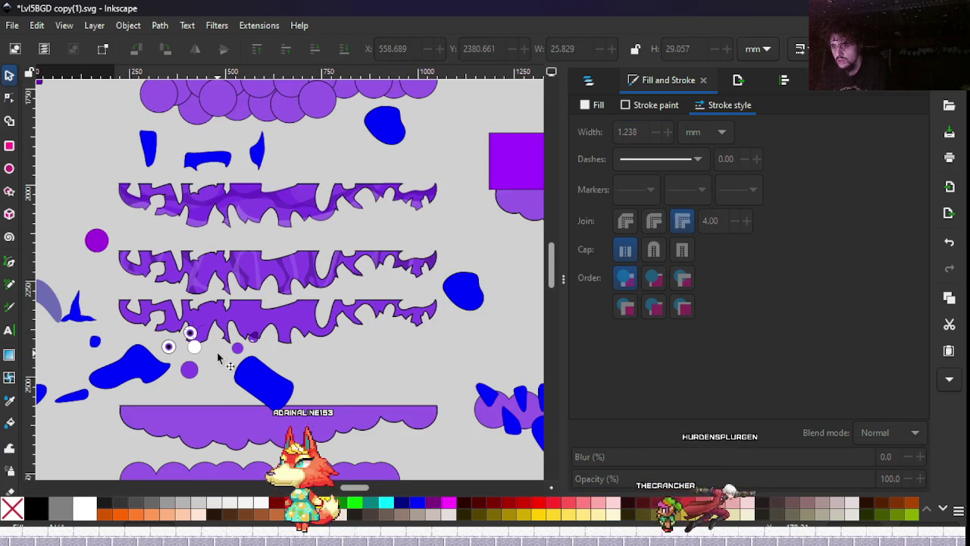
ctrl+scroll(238, 336, up, 3)
ctrl+scroll(307, 340, up, 2)
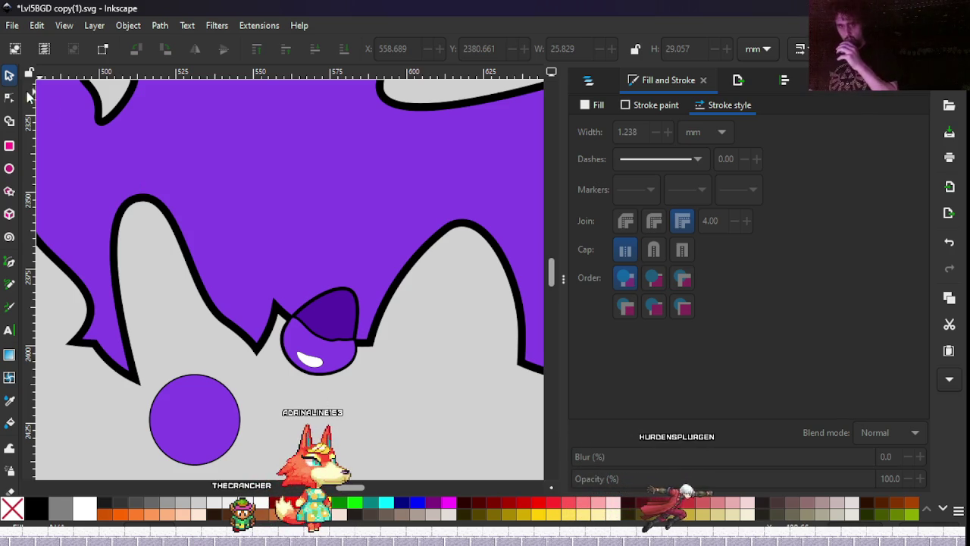
Draw a four-point zigzag strand up the creature's lid with the Pen tool and thin its stroke.
click(10, 261)
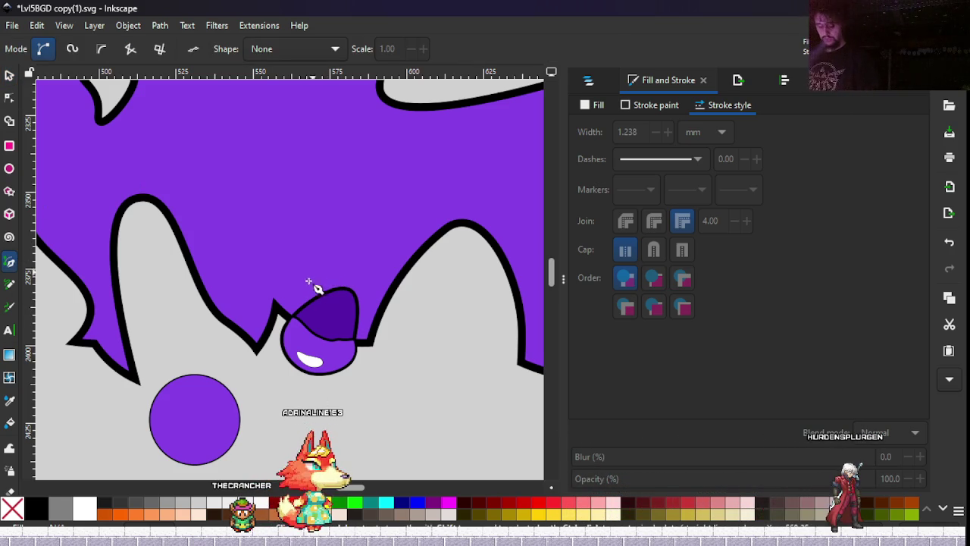
scroll(326, 322, up, 2)
scroll(326, 324, up, 2)
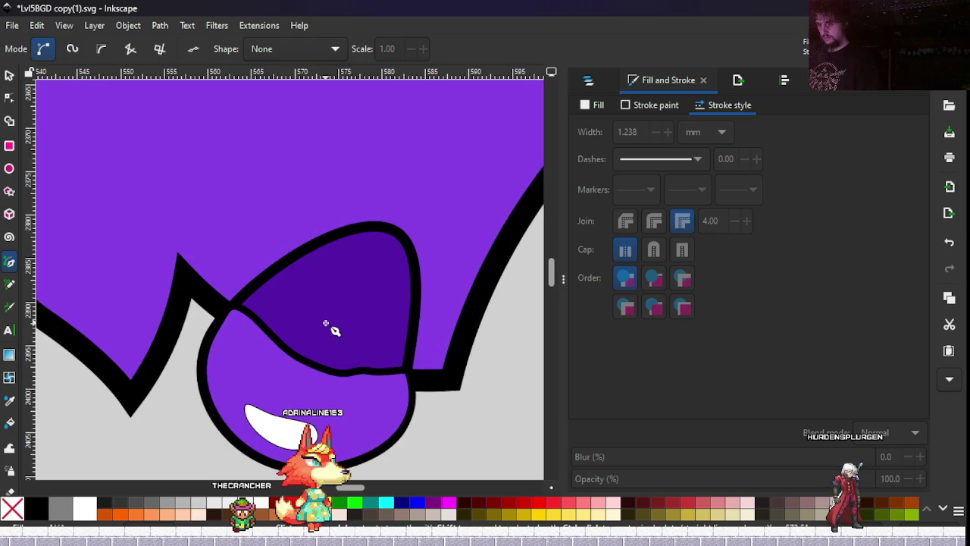
click(361, 371)
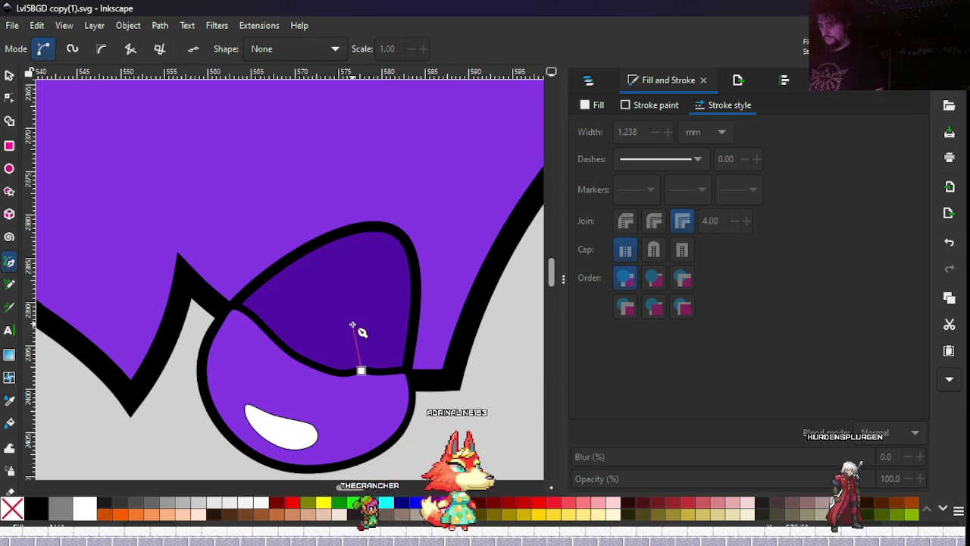
click(357, 308)
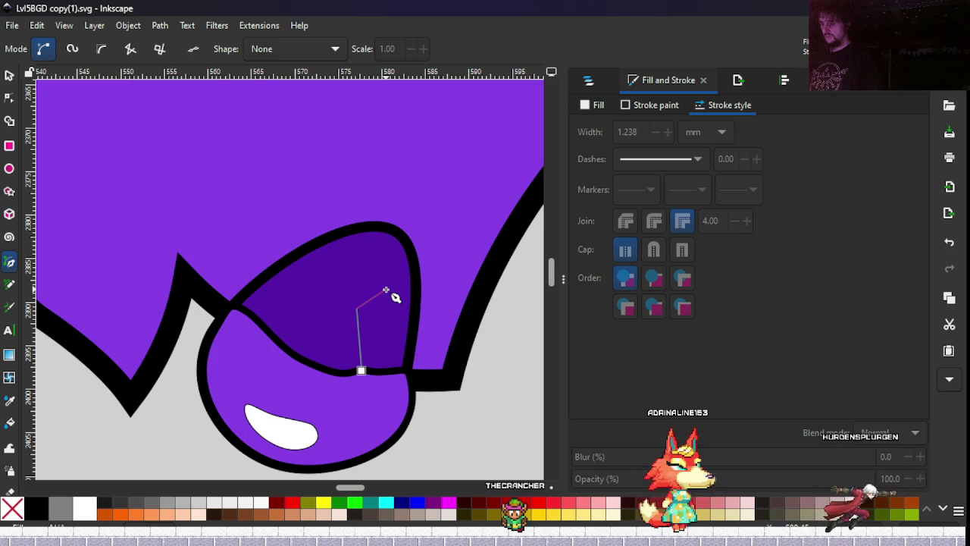
click(386, 289)
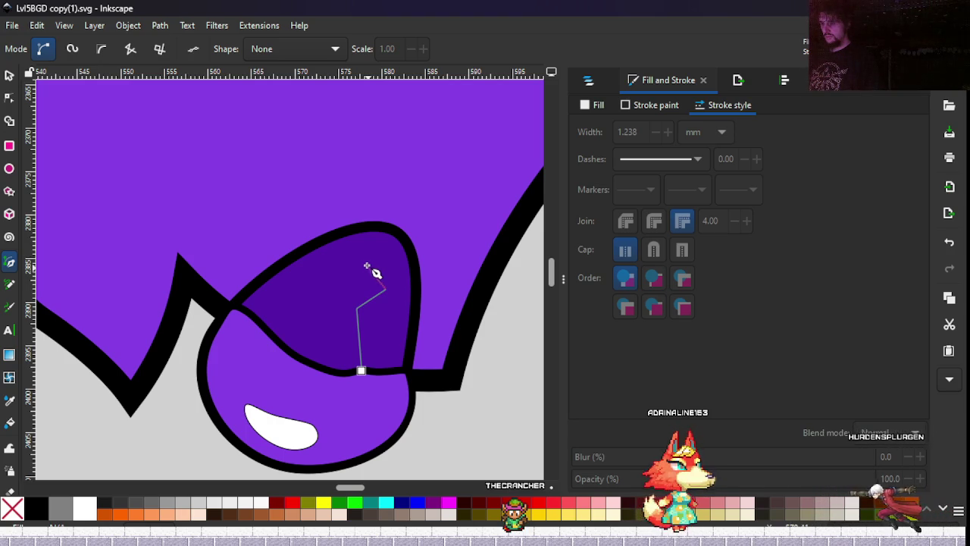
double_click(371, 248)
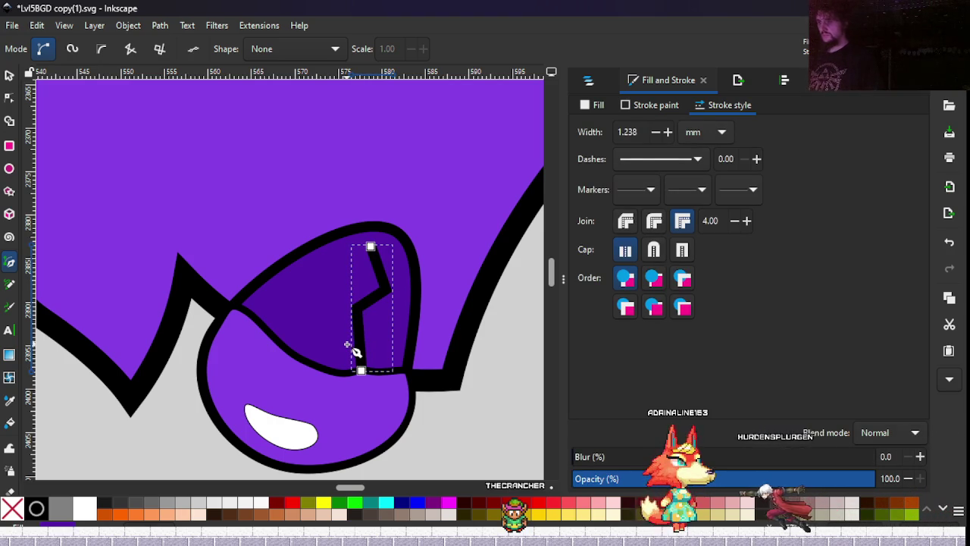
click(644, 104)
click(716, 105)
click(656, 133)
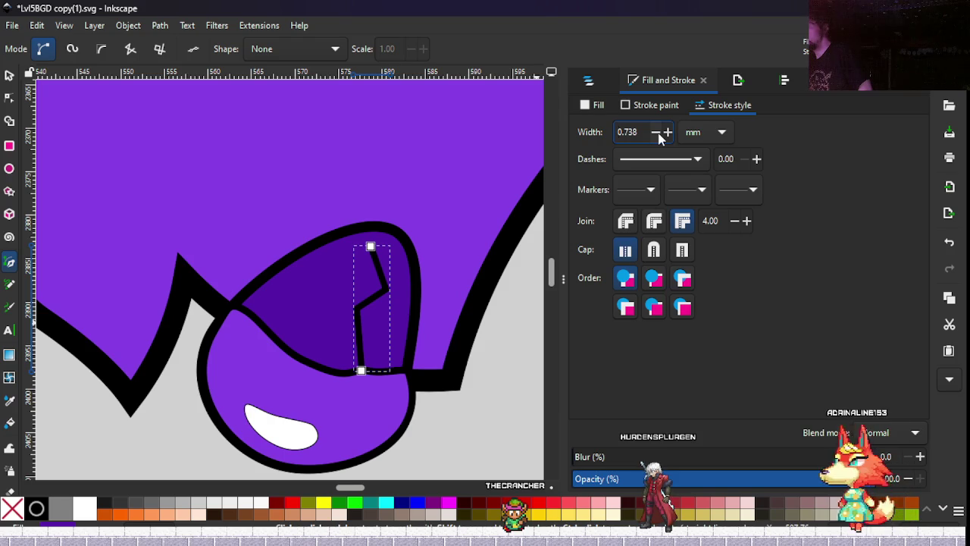
Colour the strand's stroke light purple, HSL 269/69/61 (9955e0ff).
click(649, 108)
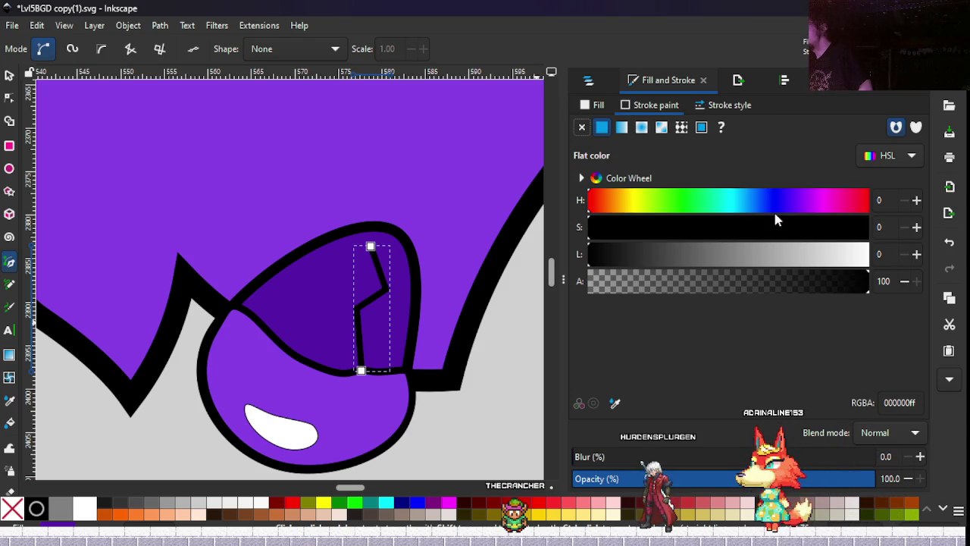
drag(791, 206, 784, 206)
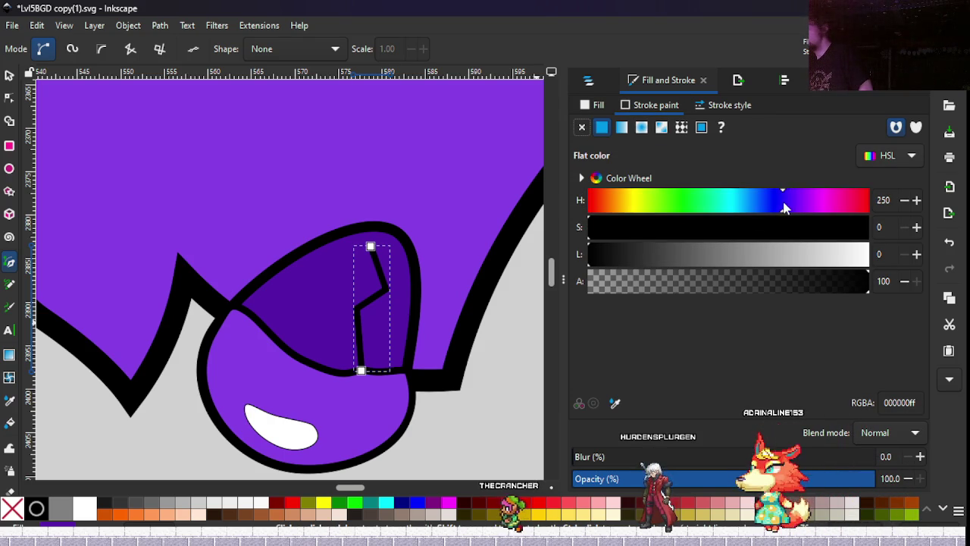
click(784, 228)
click(778, 258)
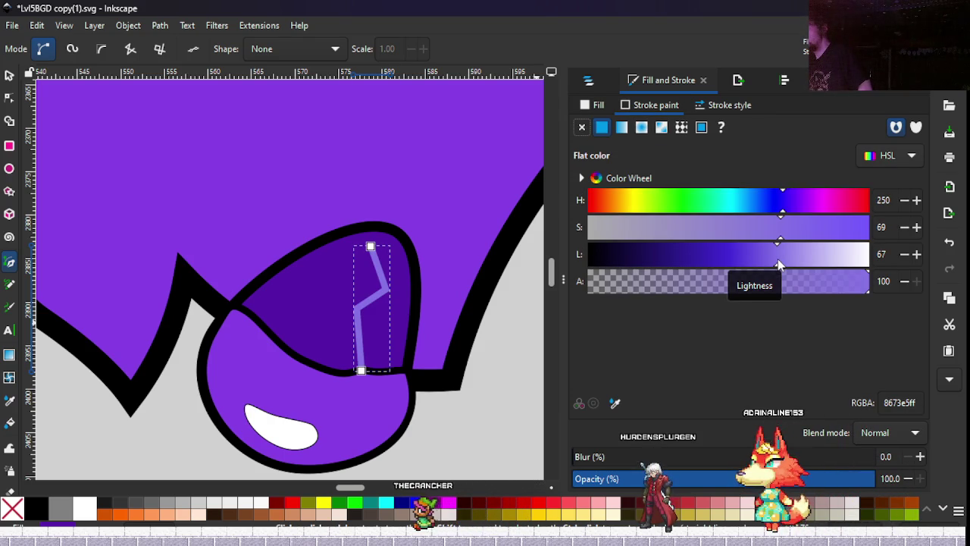
drag(778, 262, 794, 267)
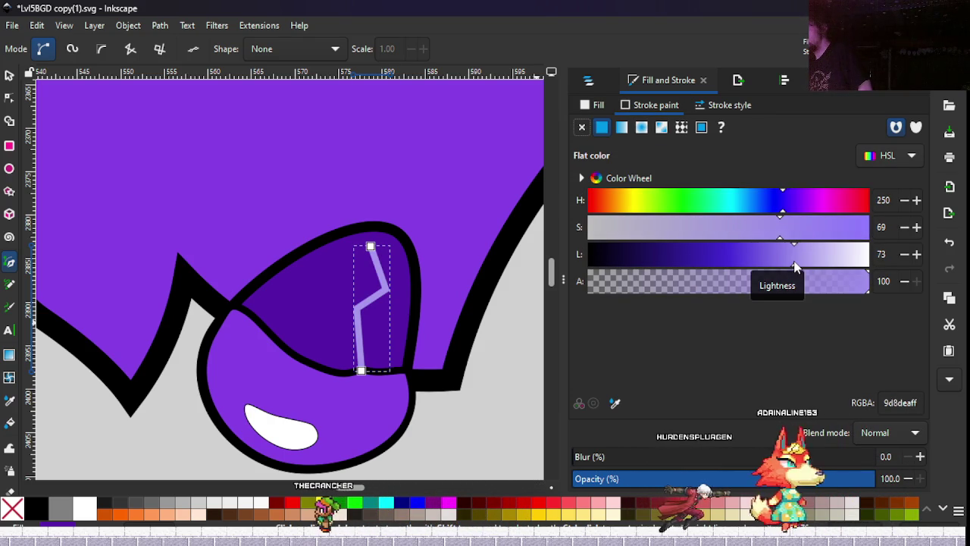
click(798, 205)
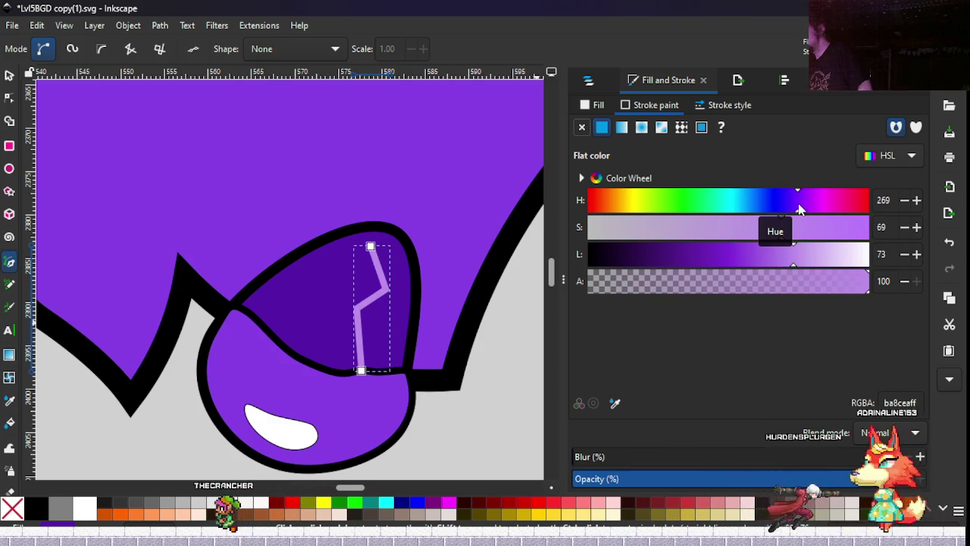
drag(793, 256, 760, 261)
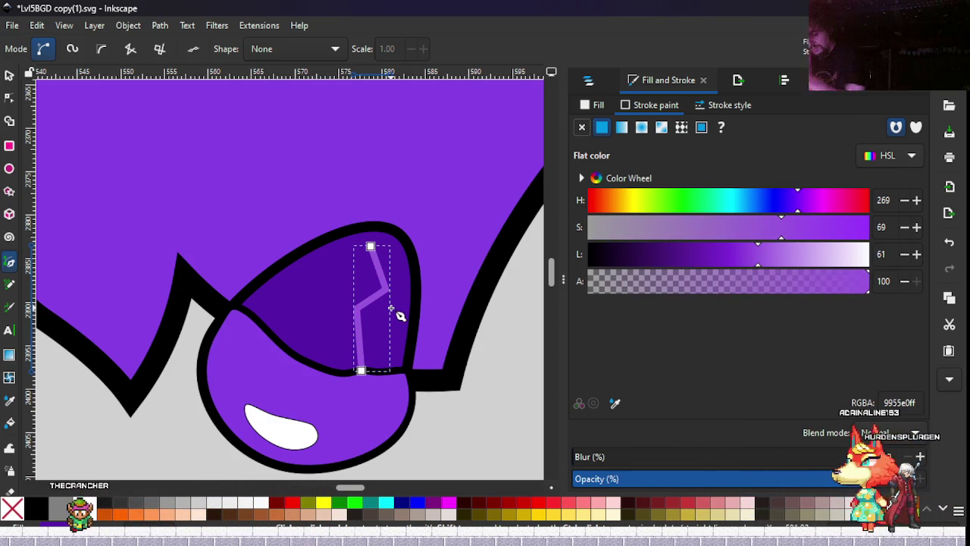
Reshape the zigzag strand by dragging its bend and end nodes with the Node tool.
key(n)
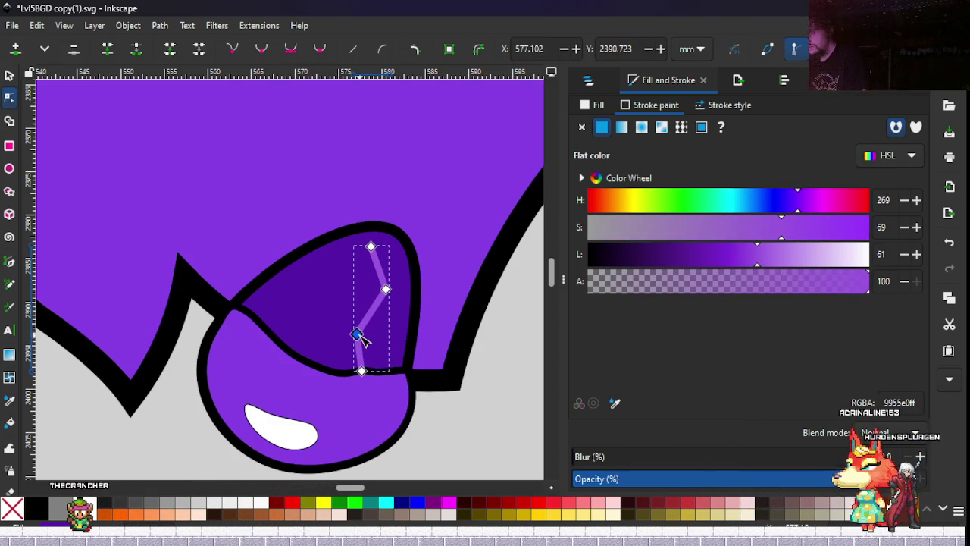
drag(357, 335, 360, 337)
drag(386, 288, 388, 314)
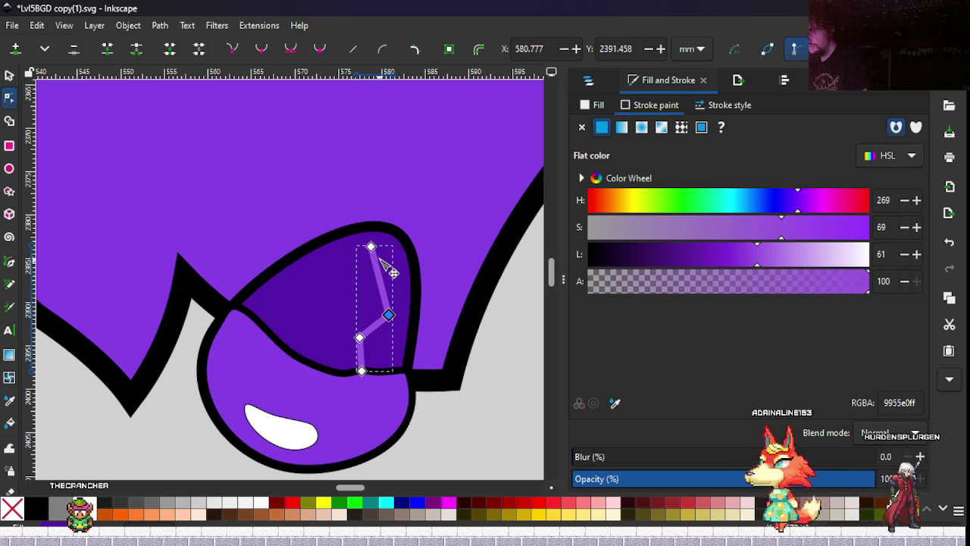
drag(370, 248, 365, 266)
mouse_move(364, 338)
mouse_down()
mouse_move(380, 339)
mouse_move(370, 319)
mouse_up()
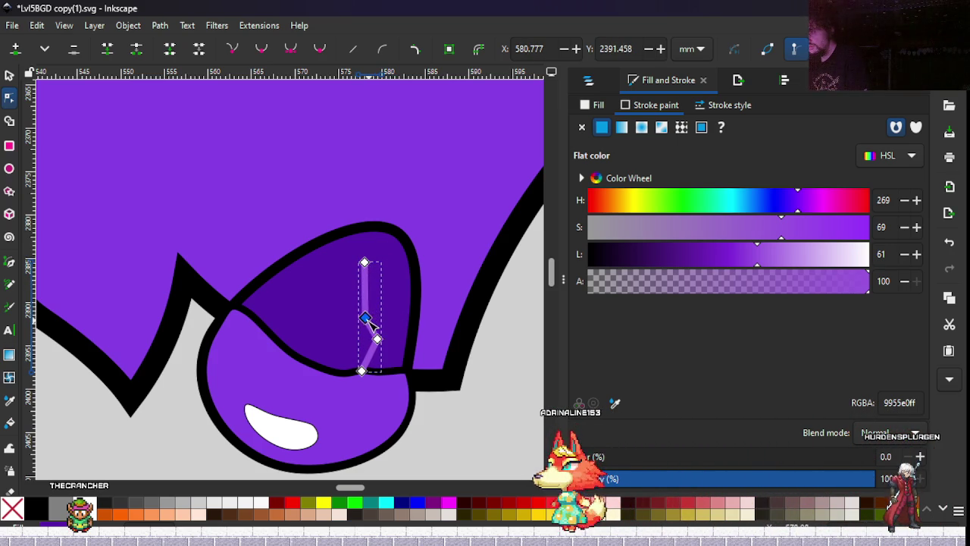
mouse_move(369, 262)
mouse_down()
mouse_move(378, 274)
mouse_move(390, 270)
mouse_up()
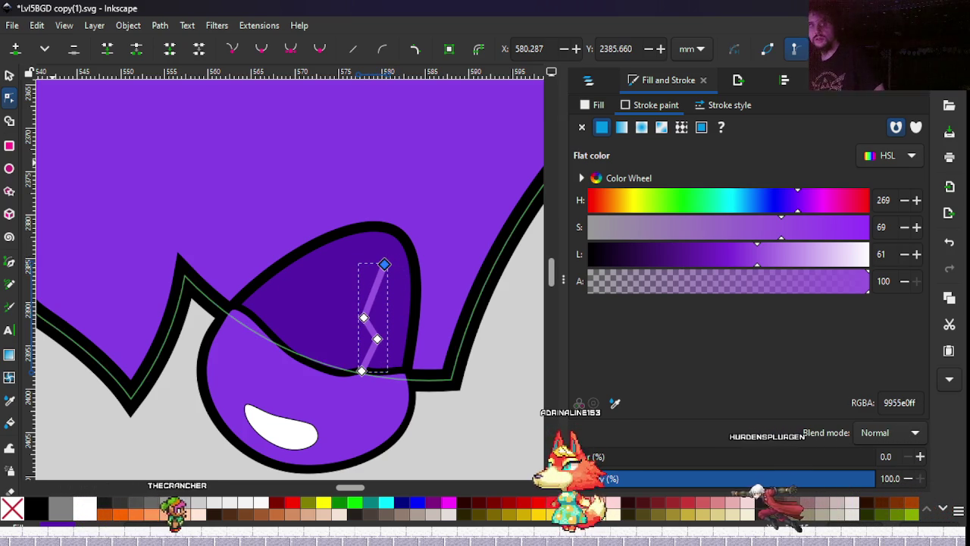
Draw two short Pen branches forking off the zigzag strand, one right and one left.
click(9, 261)
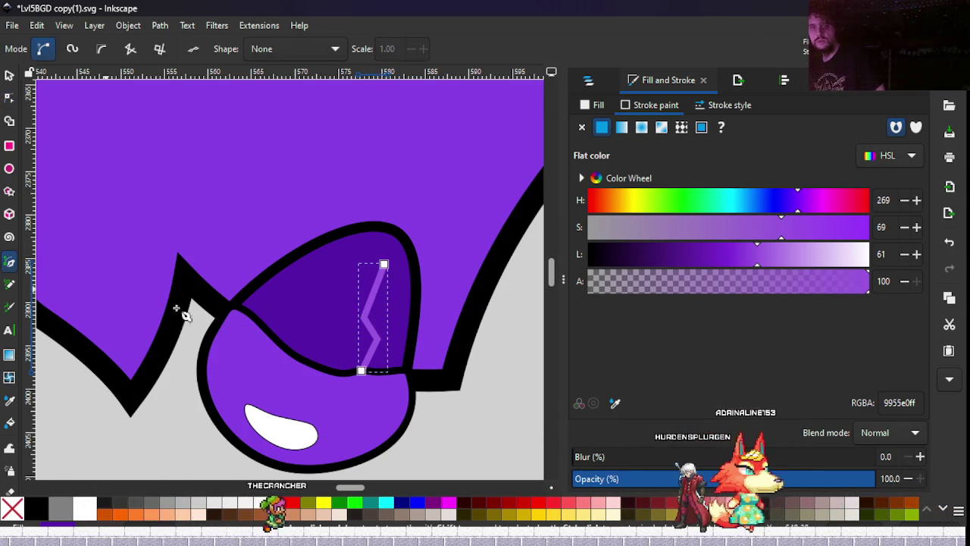
ctrl+scroll(360, 328, up, 4)
mouse_move(447, 338)
mouse_down()
mouse_move(348, 314)
mouse_move(331, 271)
mouse_up()
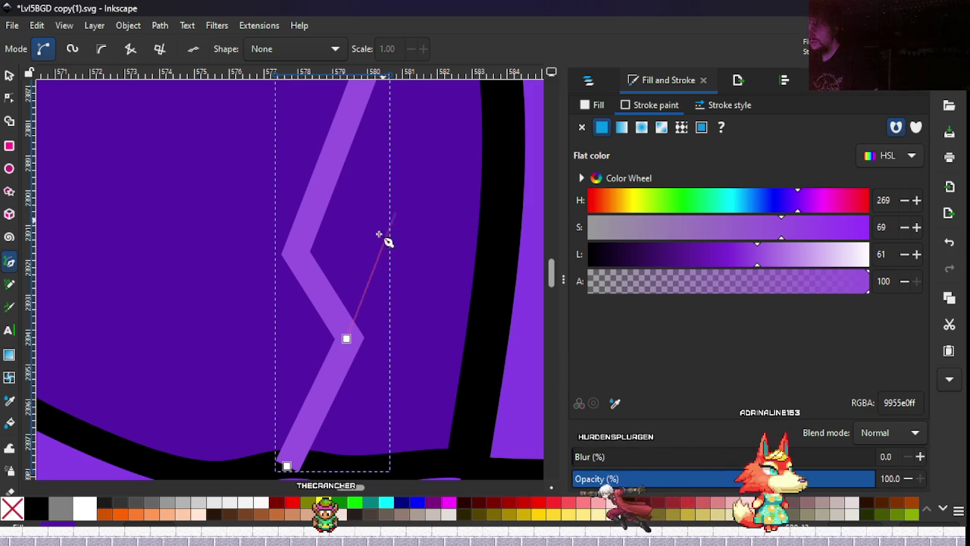
click(385, 260)
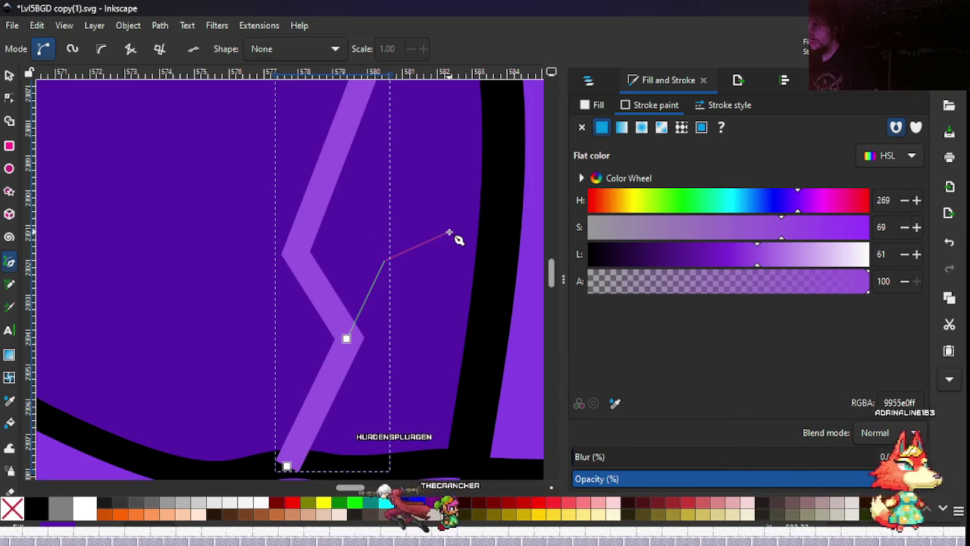
double_click(450, 198)
ctrl+scroll(389, 316, down, 3)
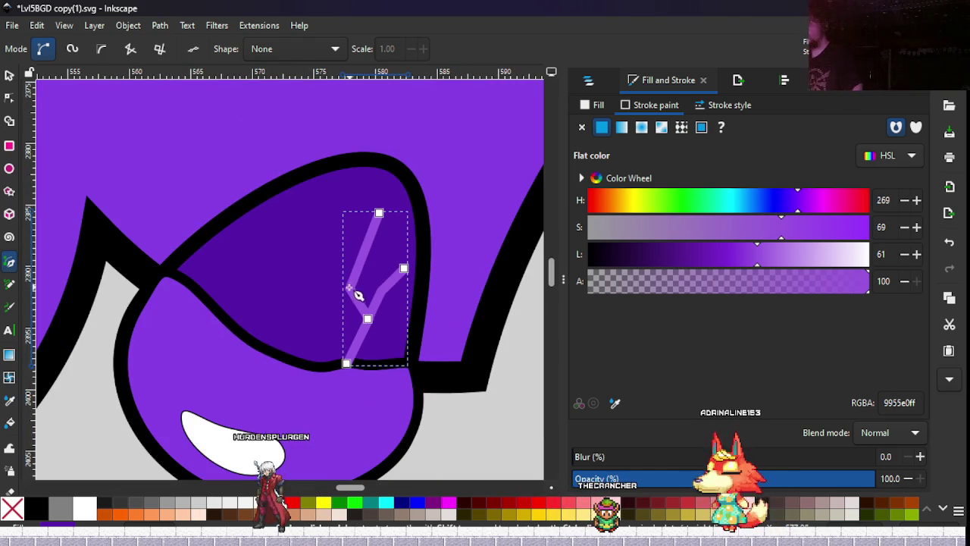
click(349, 290)
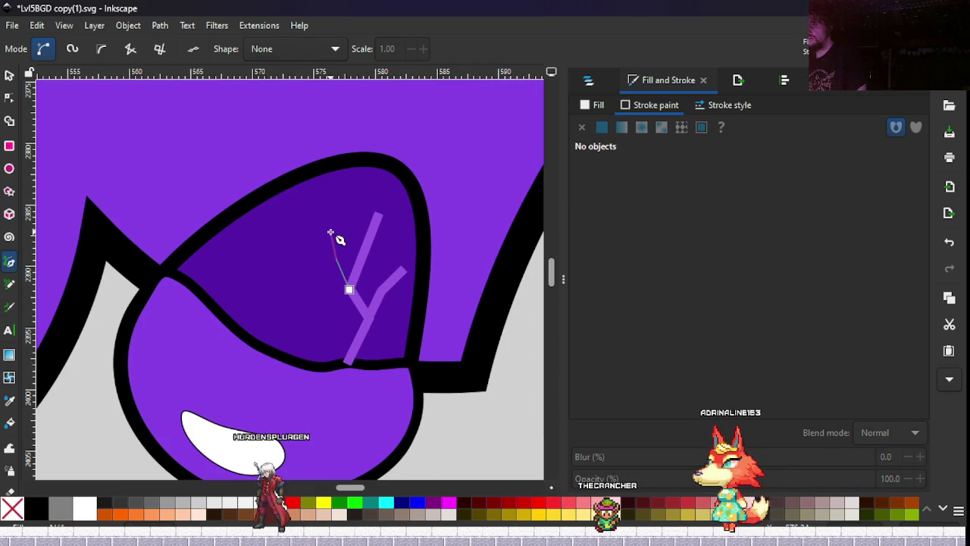
double_click(343, 234)
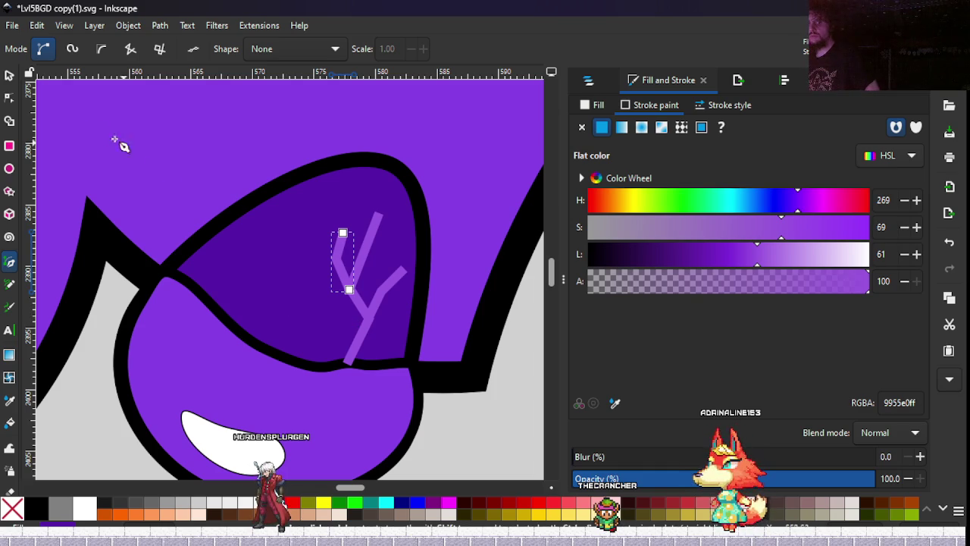
click(10, 76)
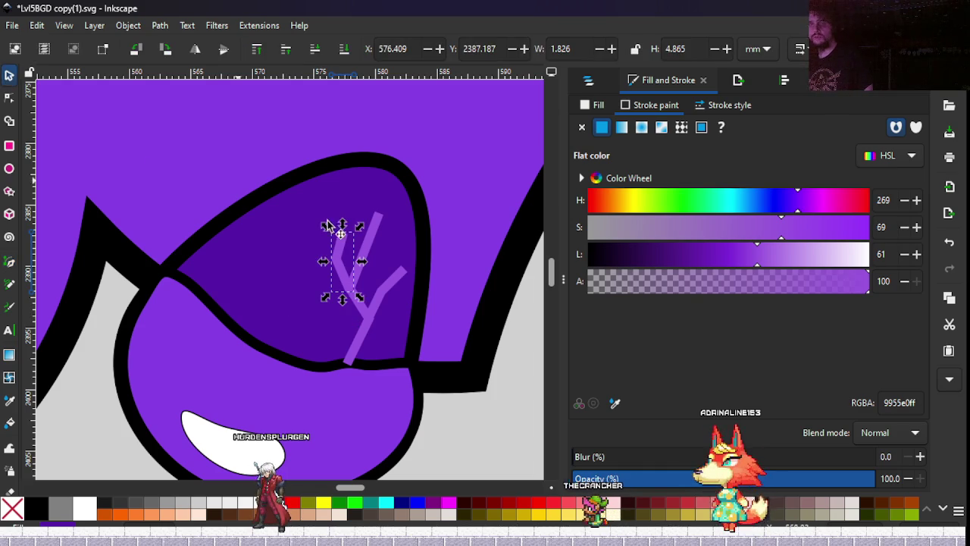
Set the selected strokes' width to 0.738 mm.
shift+click(384, 292)
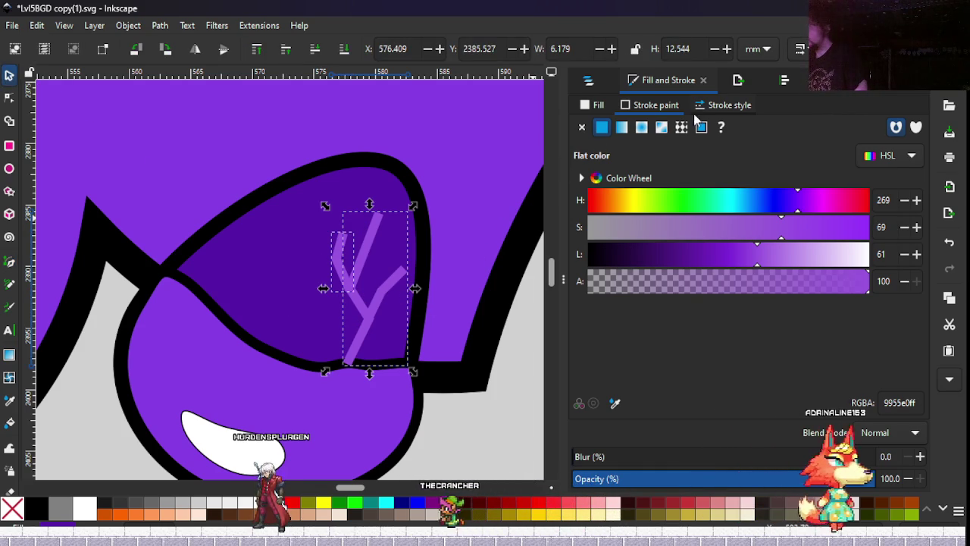
click(717, 106)
click(656, 132)
click(656, 132)
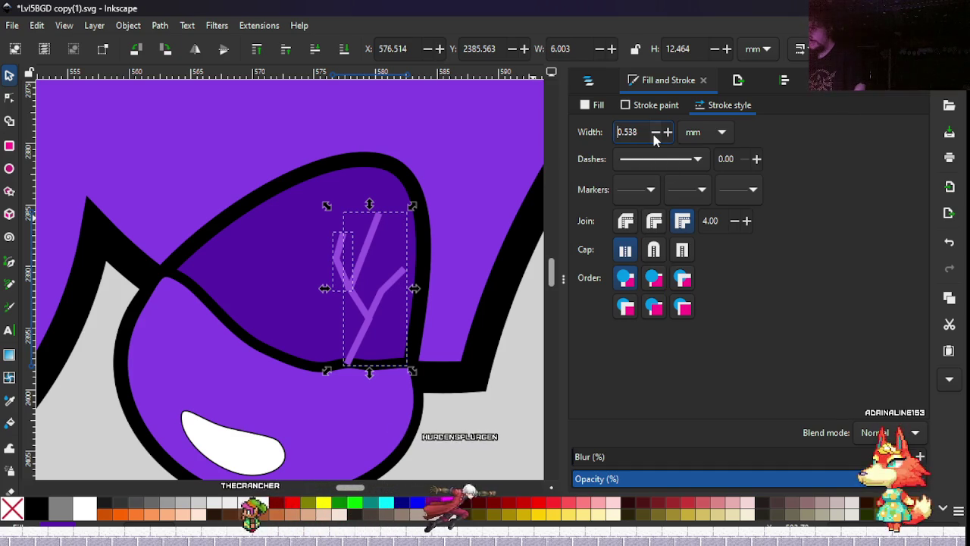
text(0.738)
key(Return)
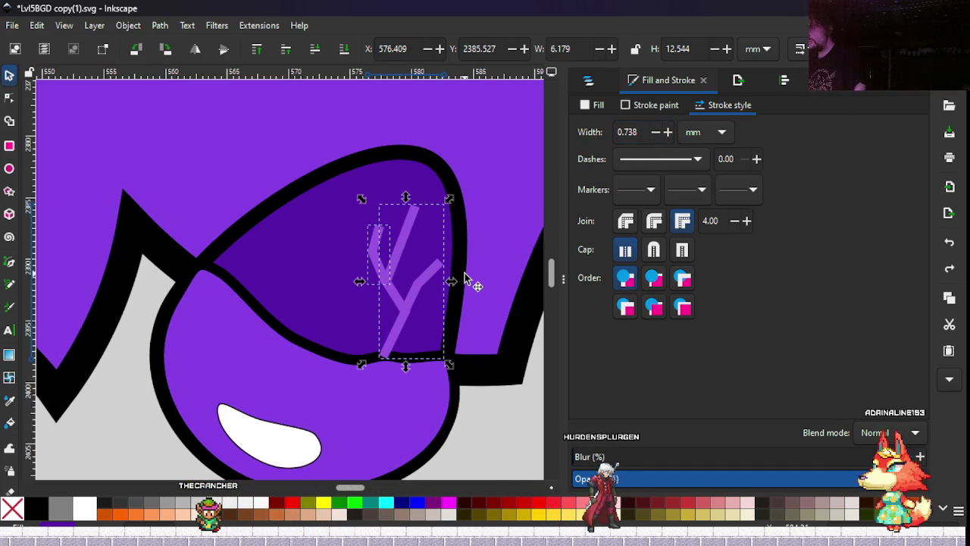
Undo the two side branches, leaving only the single zigzag strand.
key(ctrl+z)
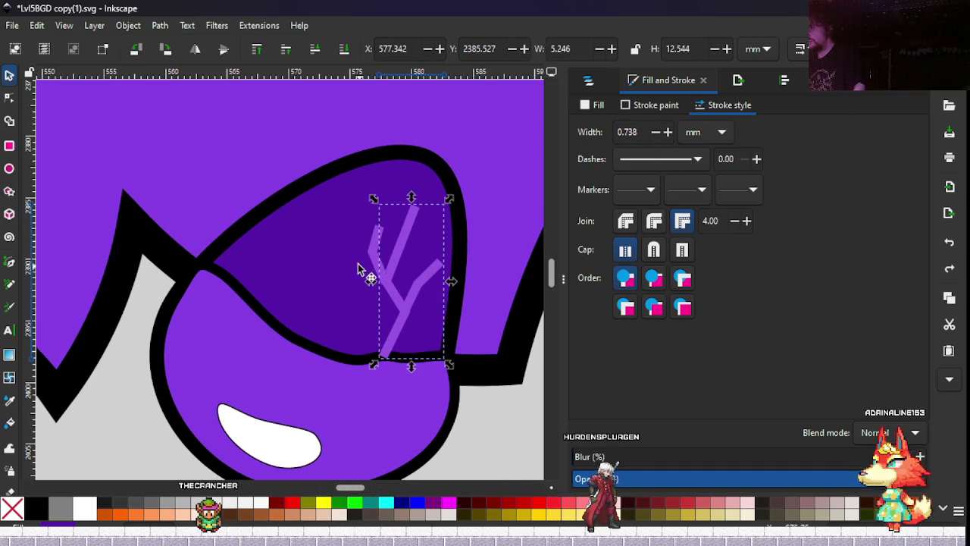
key(ctrl+shift+z)
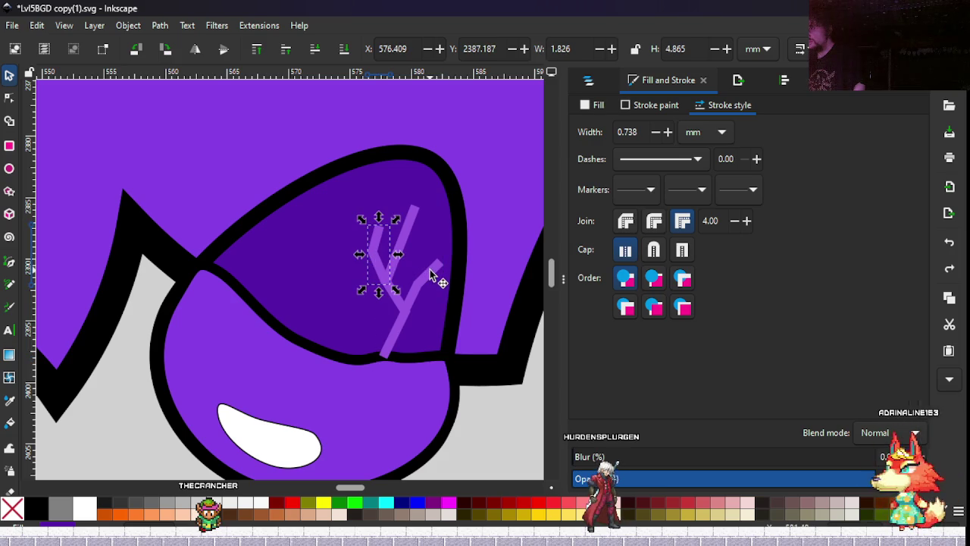
shift+click(437, 276)
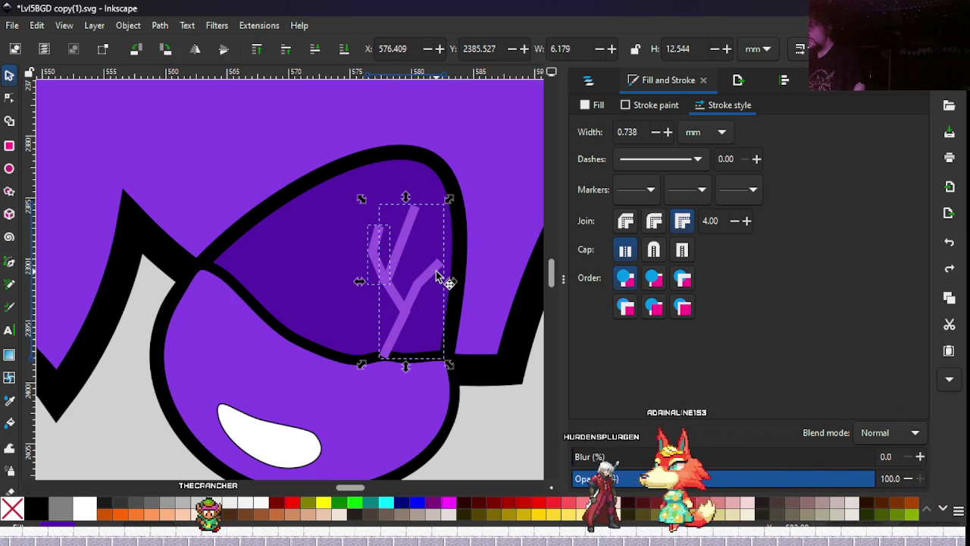
scroll(439, 275, up, 2)
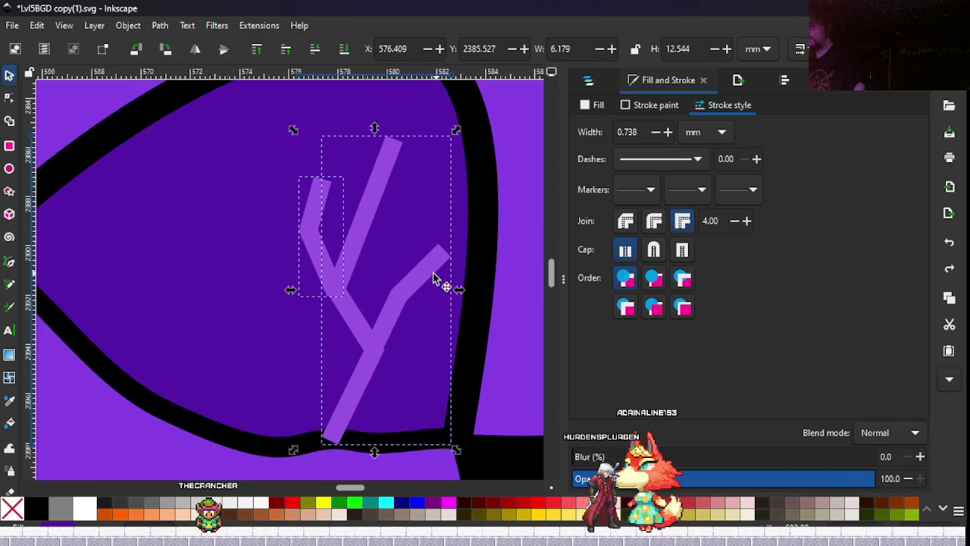
key(n)
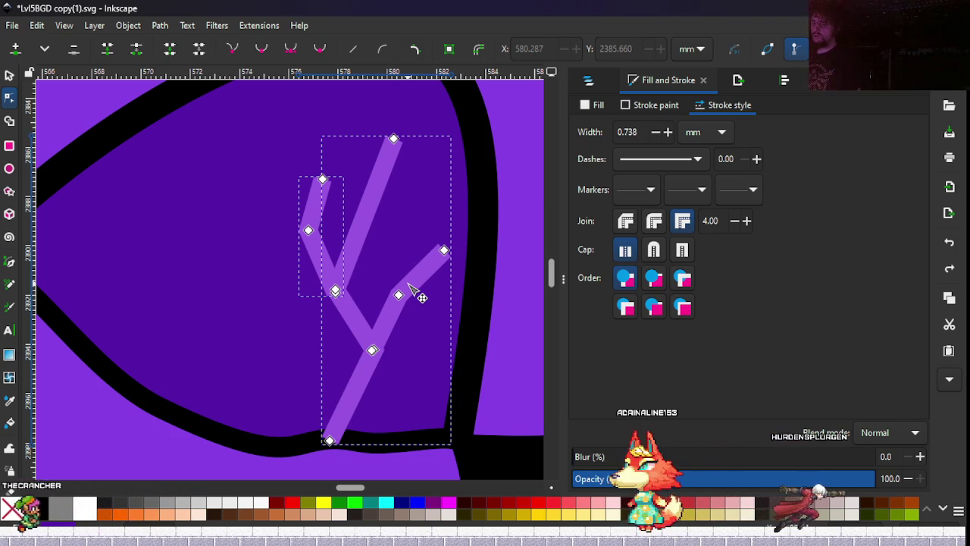
key(ctrl+z)
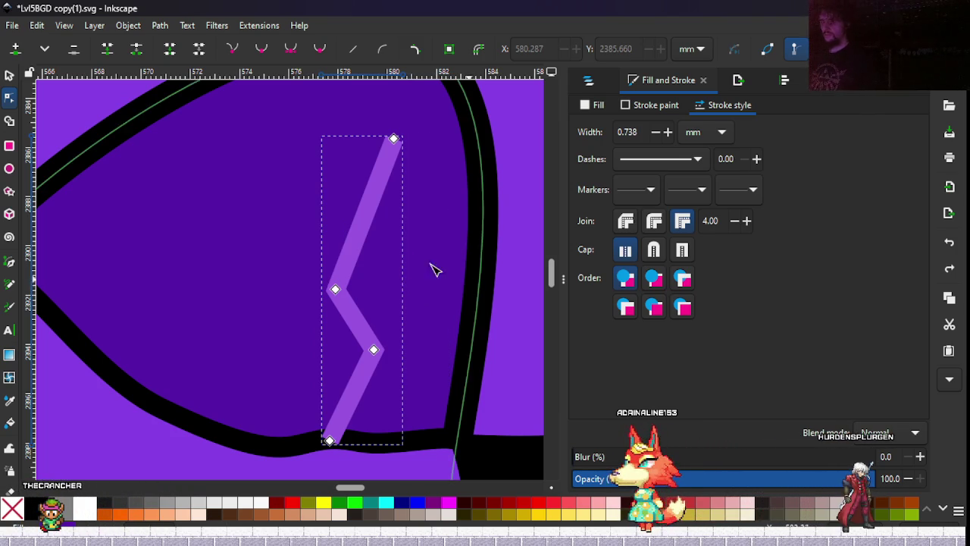
scroll(349, 282, down, 2)
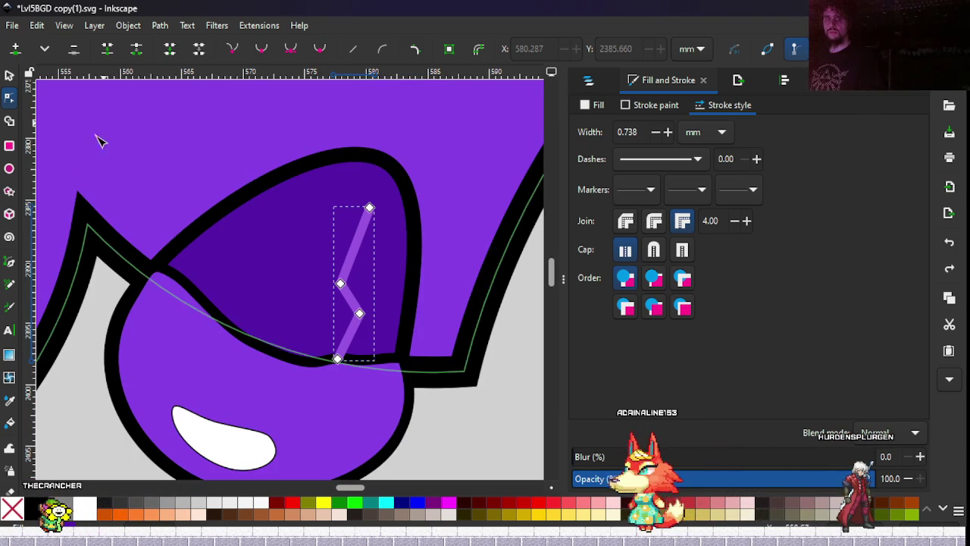
click(7, 264)
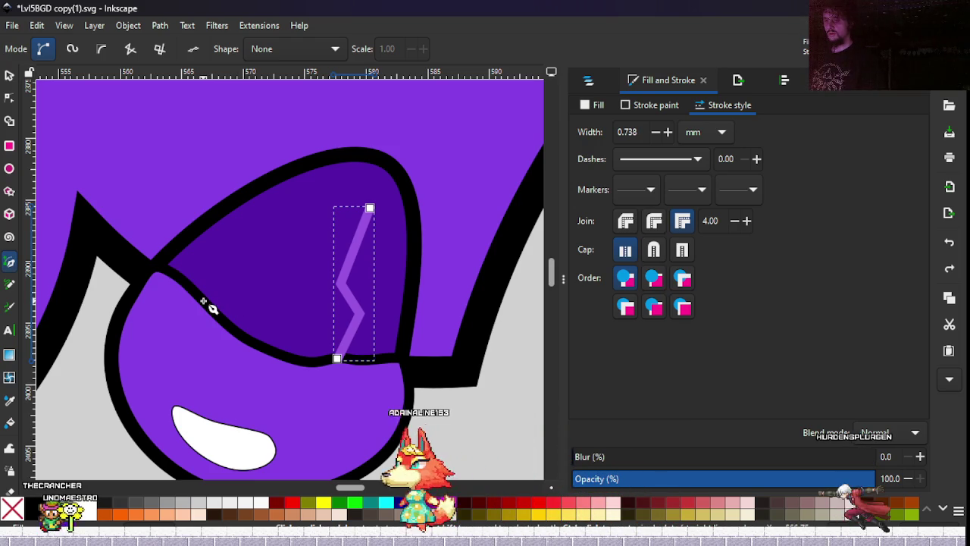
Place the first Pen point on the black lid outline left of the zigzag strand.
click(263, 346)
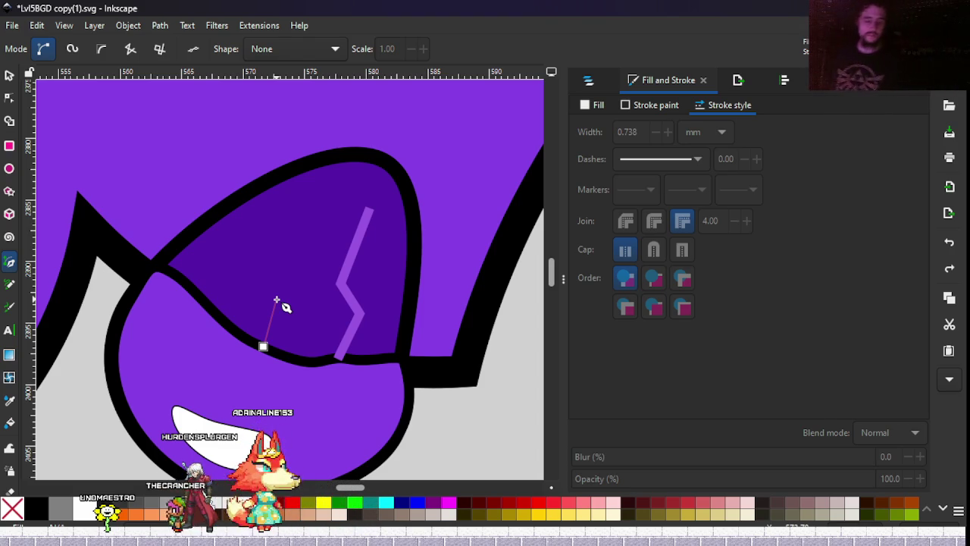
Finish the first new strand and draw a second bent strand from the lower lid curve to the cap's top.
scroll(279, 303, up, 2)
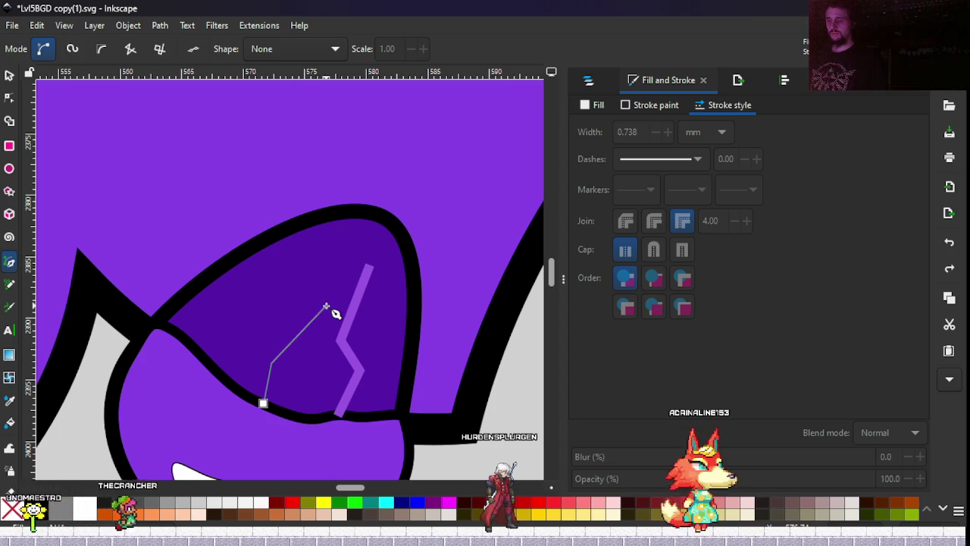
key(Return)
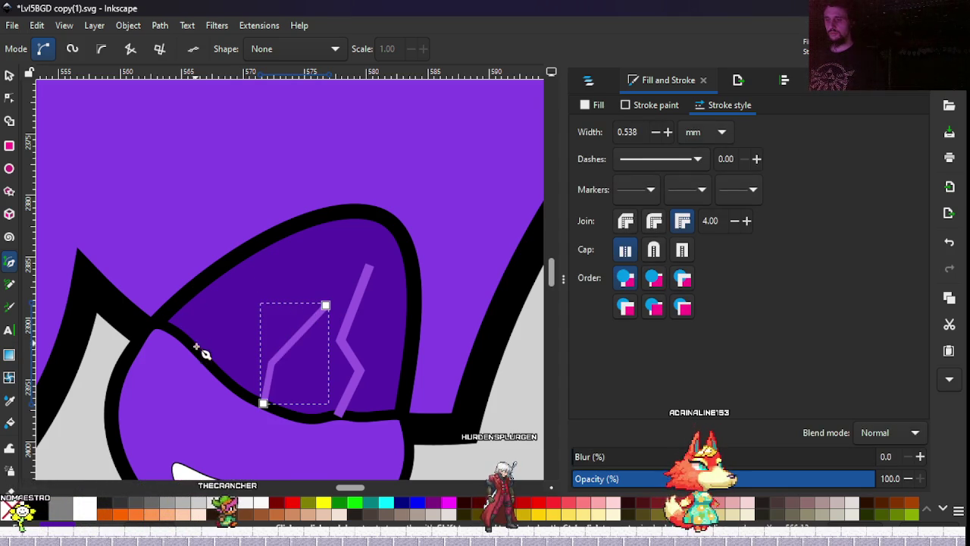
click(194, 348)
click(271, 262)
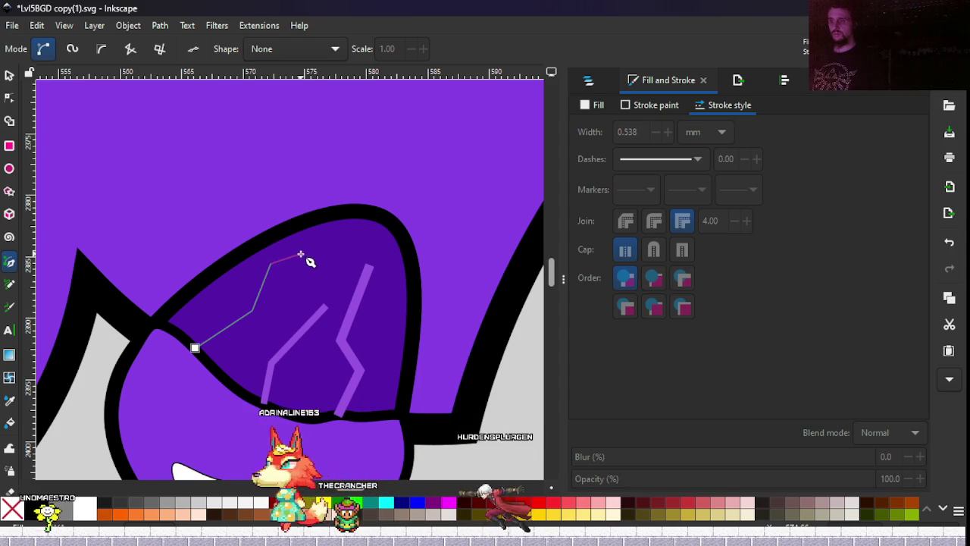
double_click(300, 253)
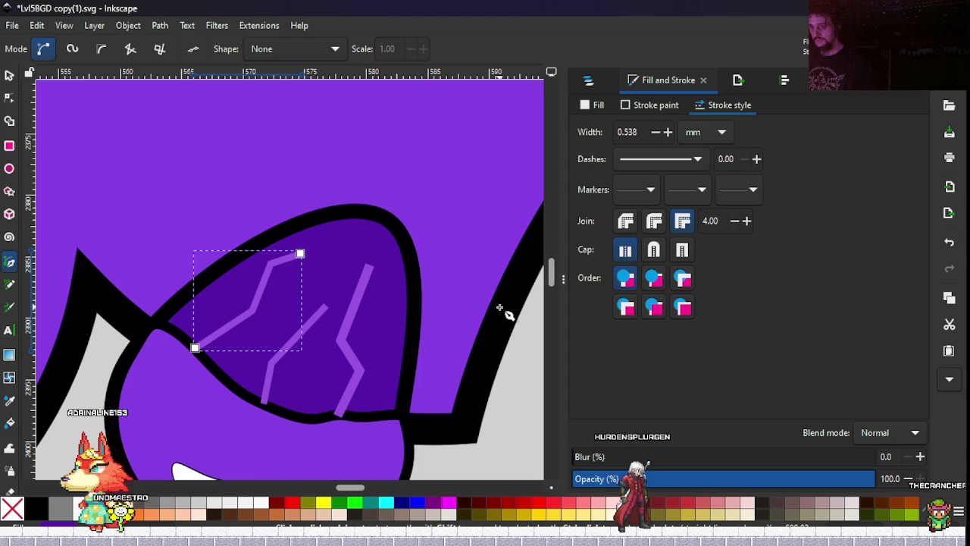
Draw a short straight strand on the lid and a bent three-point stroke branching off the left vein.
scroll(277, 383, up, 2)
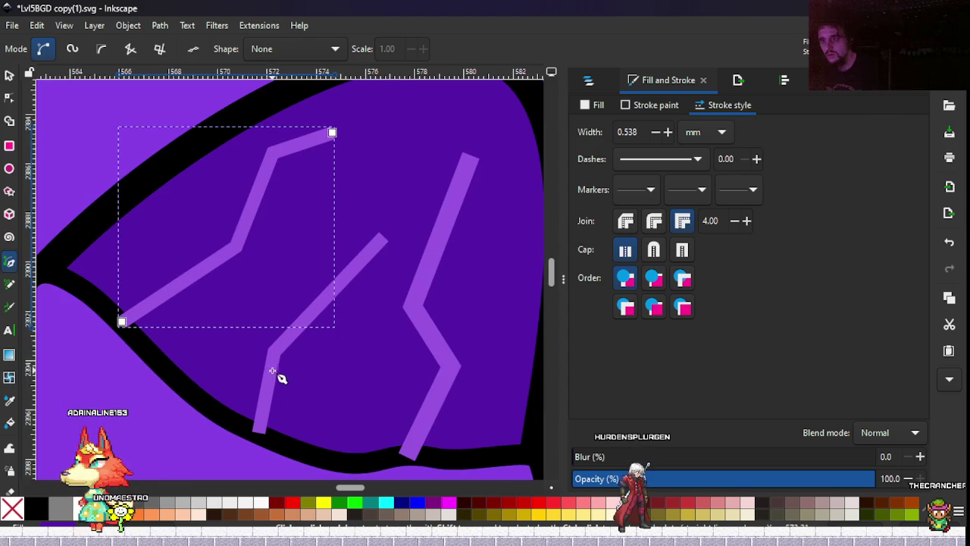
click(274, 354)
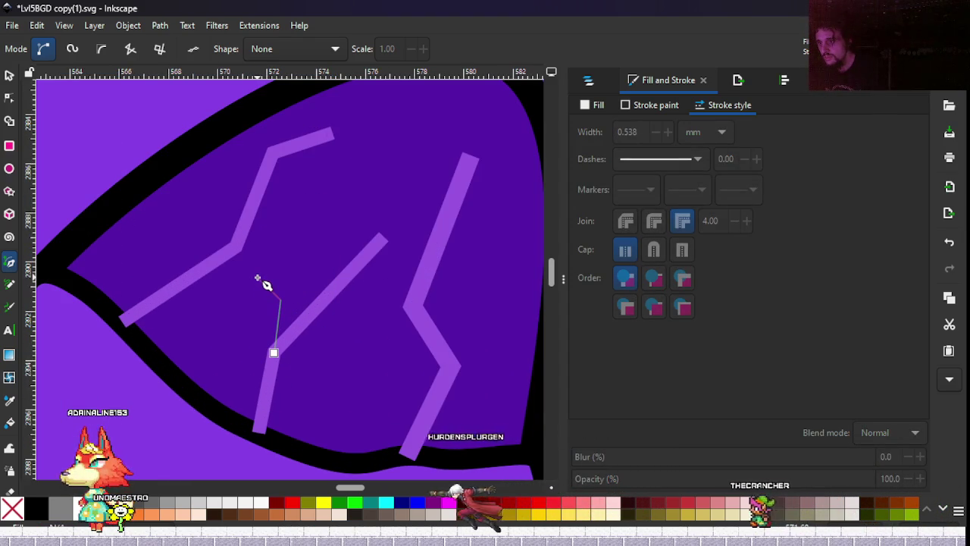
double_click(257, 277)
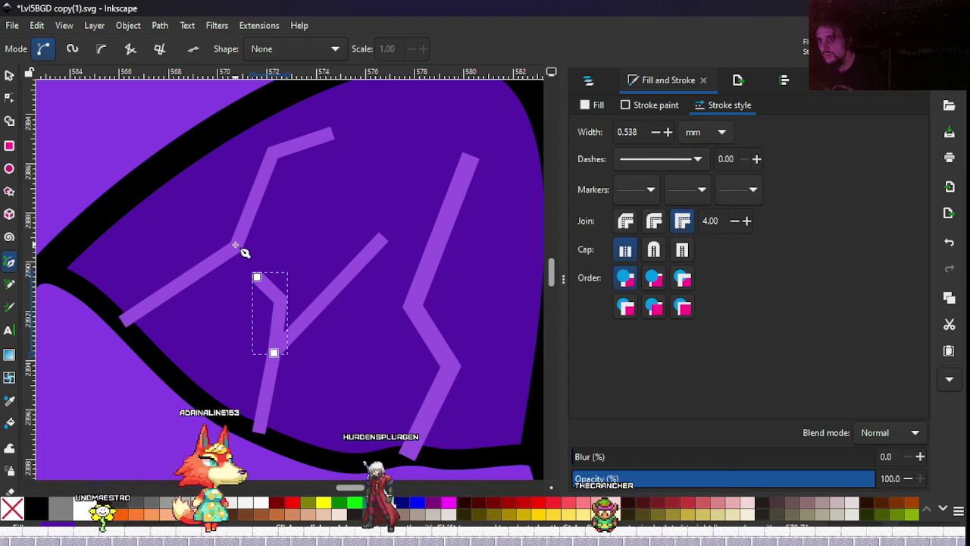
click(236, 247)
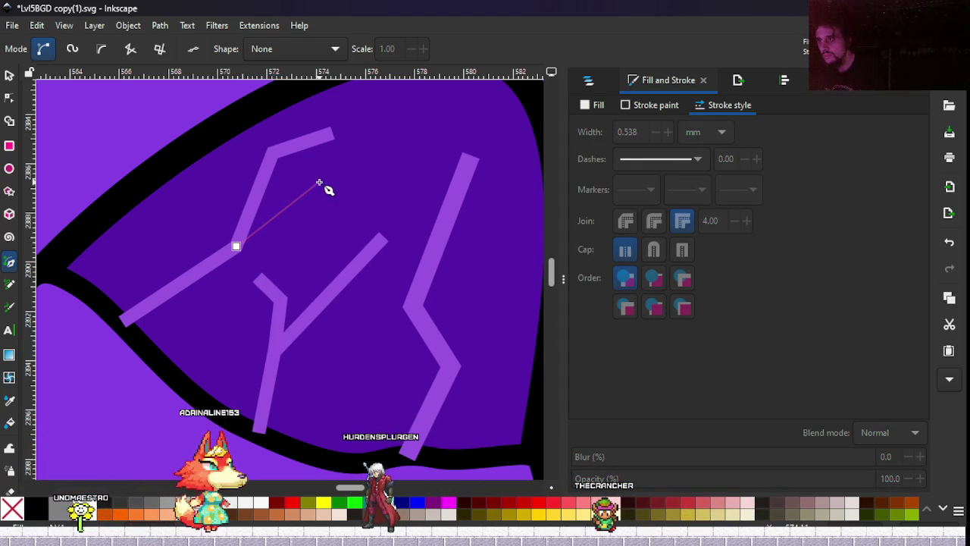
click(297, 214)
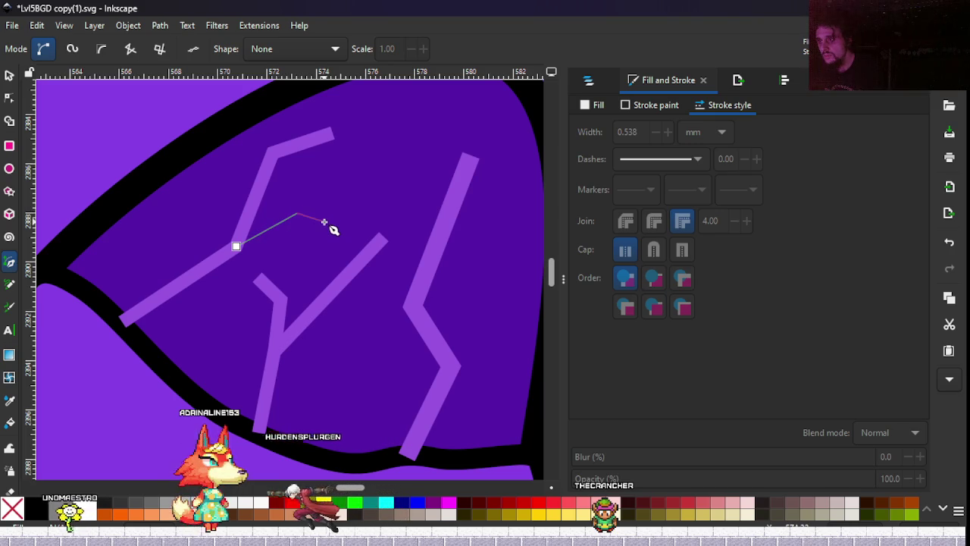
double_click(324, 220)
scroll(225, 275, right, 5)
scroll(225, 275, up, 2)
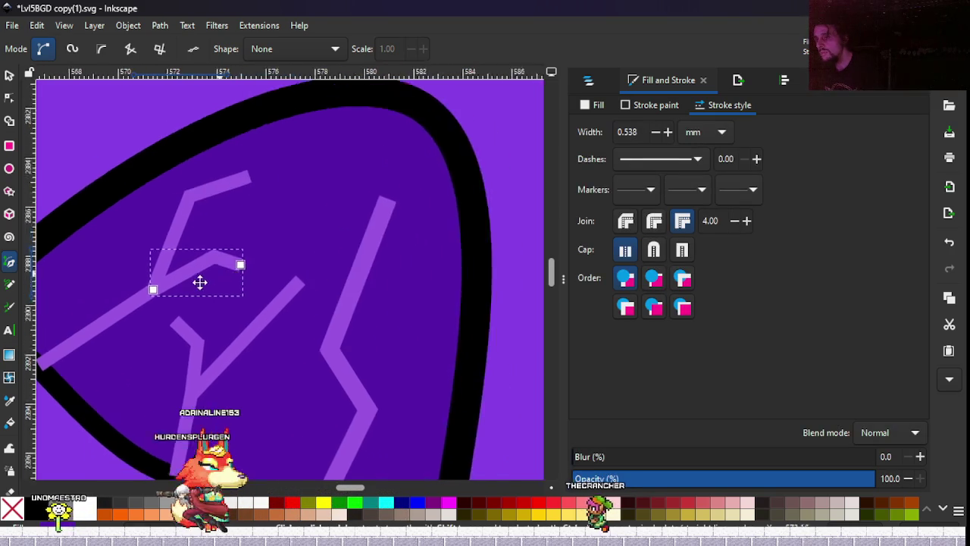
scroll(213, 274, up, 2)
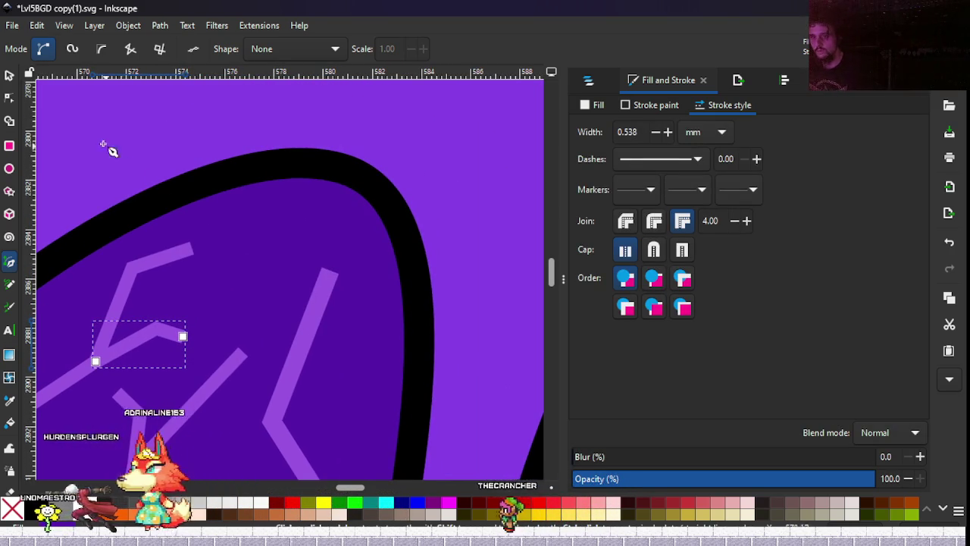
click(11, 76)
Try drawing a branch off the right vein and discard the unwanted curved attempt.
scroll(119, 220, down, 6)
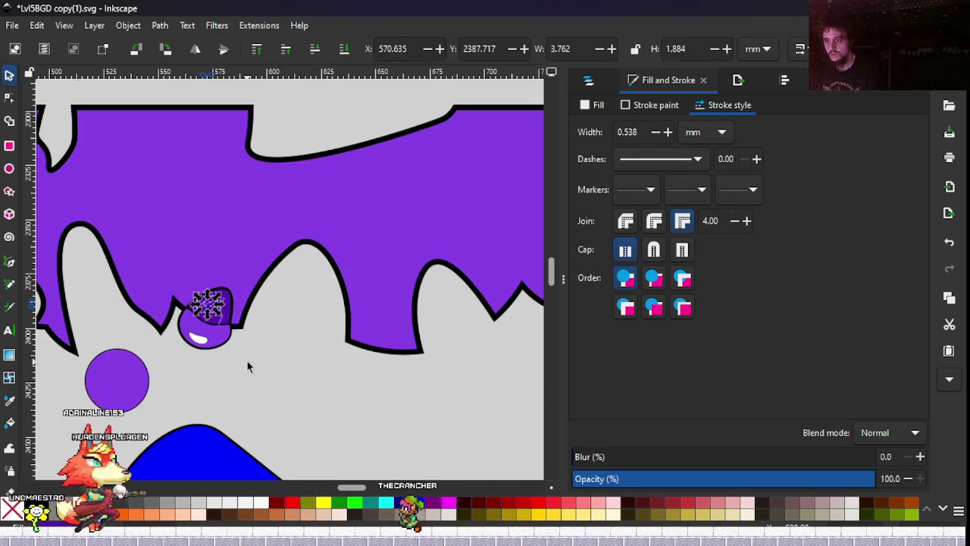
scroll(170, 315, down, 3)
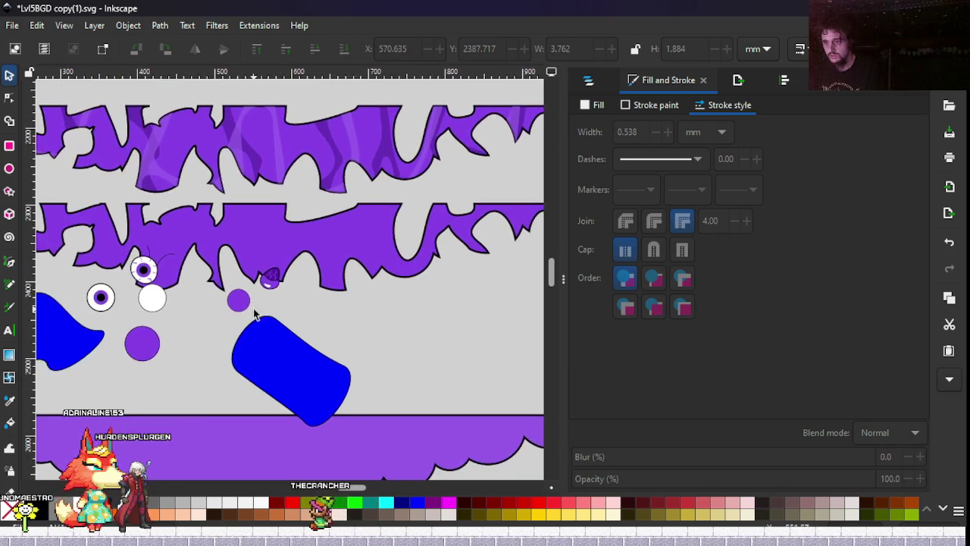
scroll(288, 275, up, 2)
scroll(280, 271, up, 8)
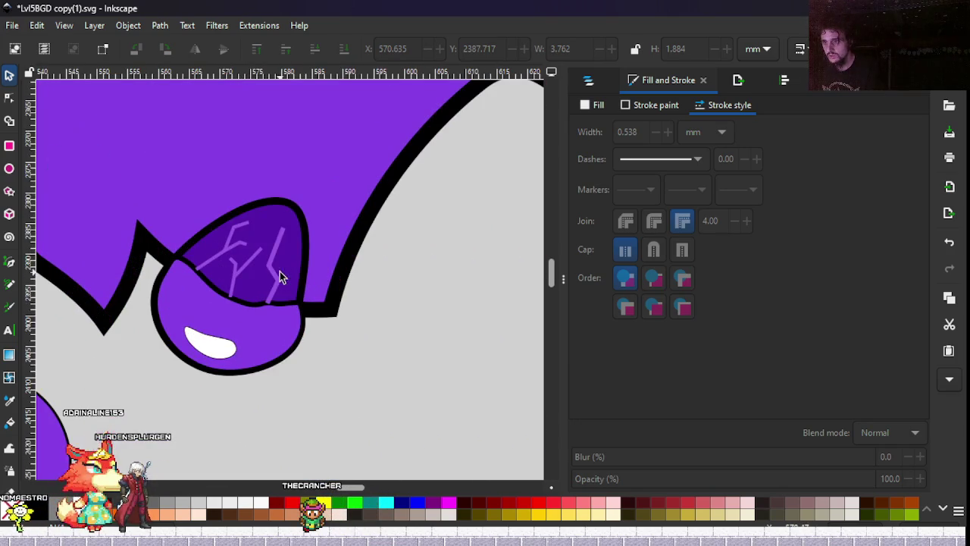
click(11, 261)
scroll(296, 282, up, 4)
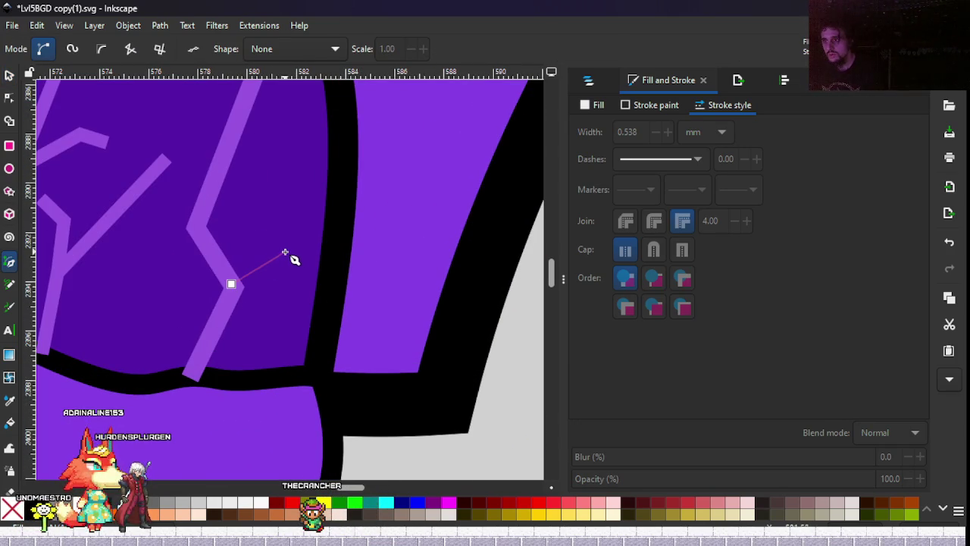
double_click(263, 171)
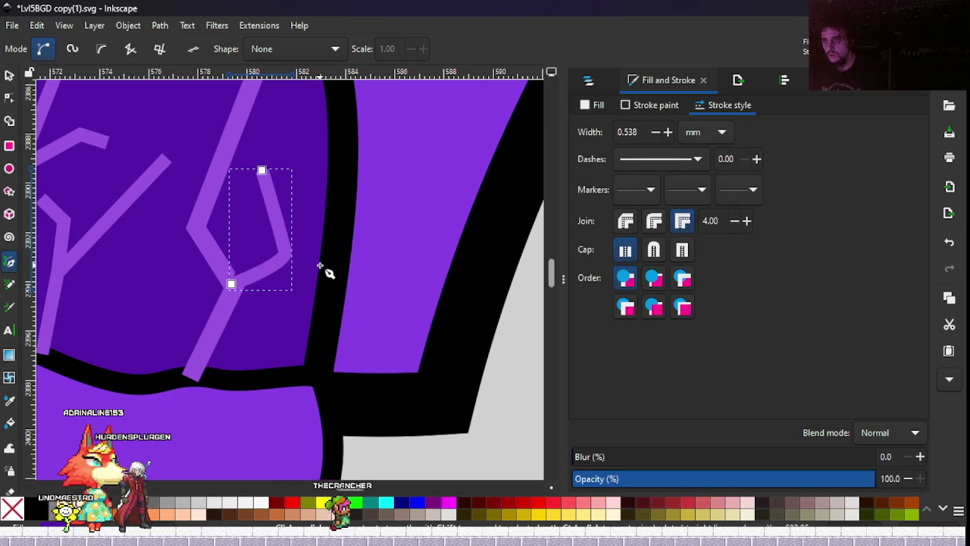
click(9, 75)
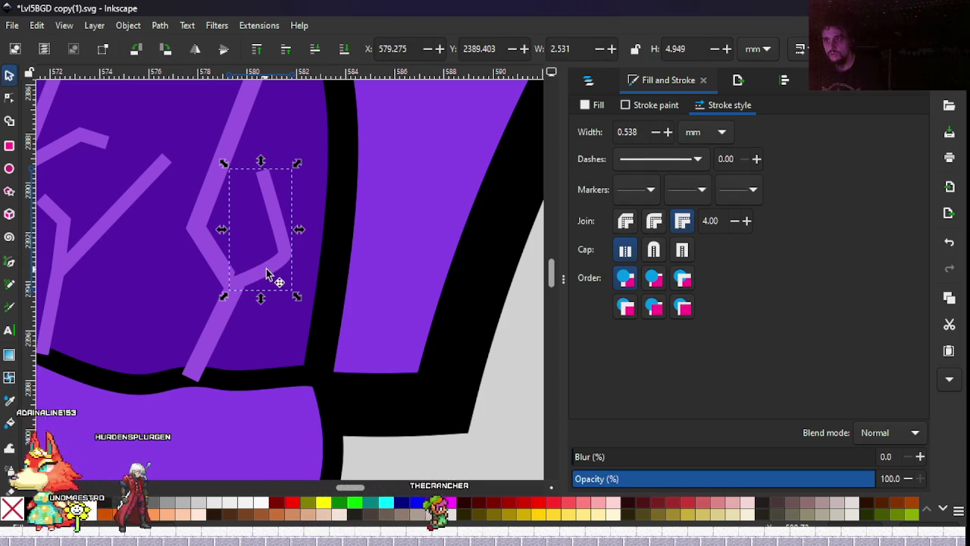
key(Escape)
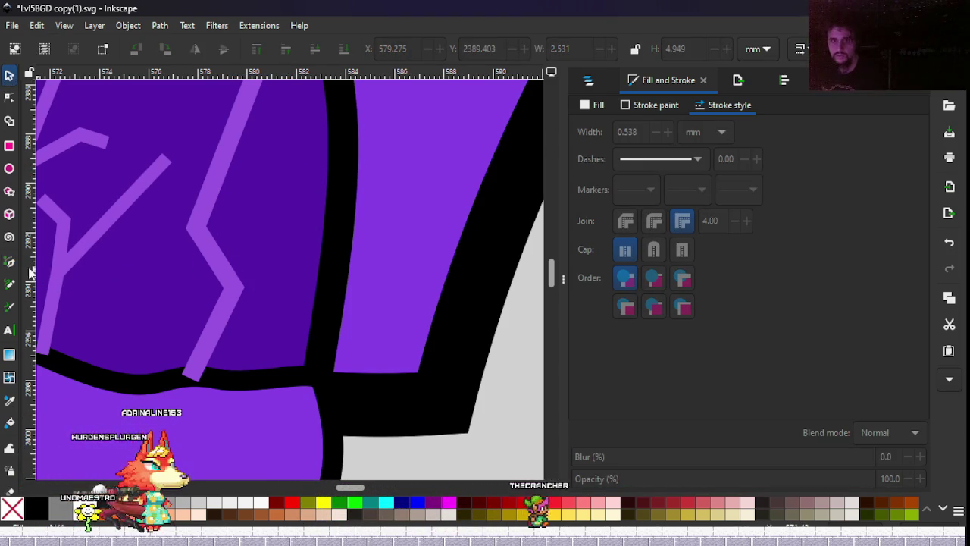
key(b)
click(233, 286)
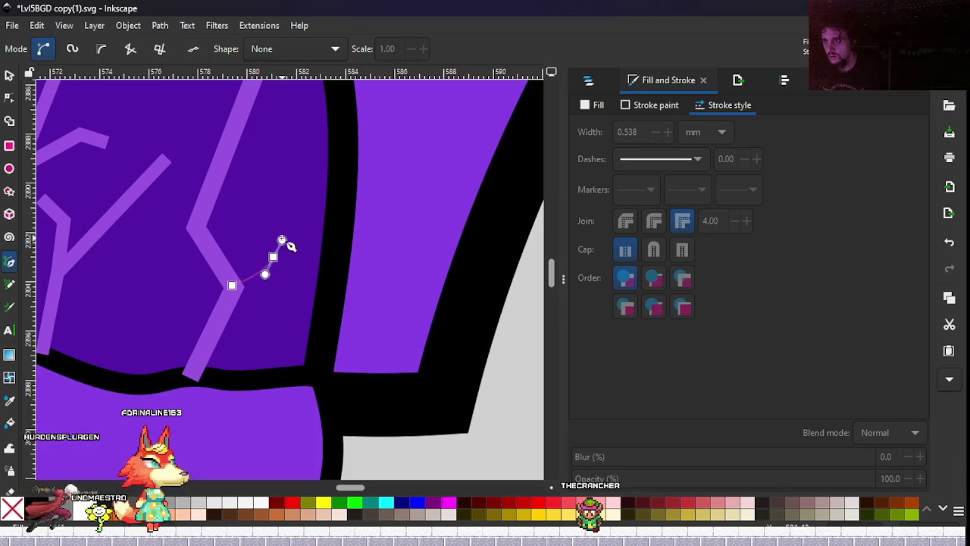
key(Return)
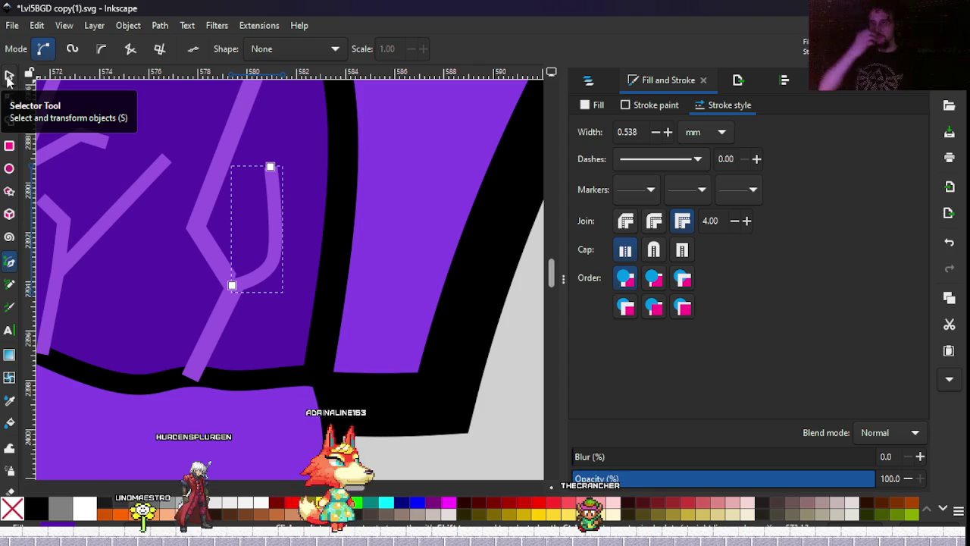
key(Escape)
key(s)
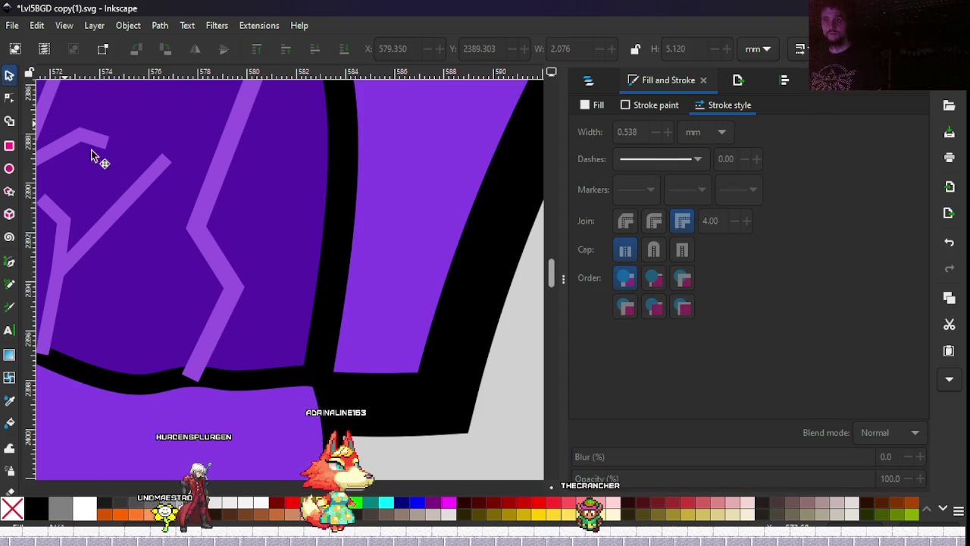
Redraw the branch from the right vein's bend and thin its stroke to 0.638 mm.
click(10, 262)
click(231, 283)
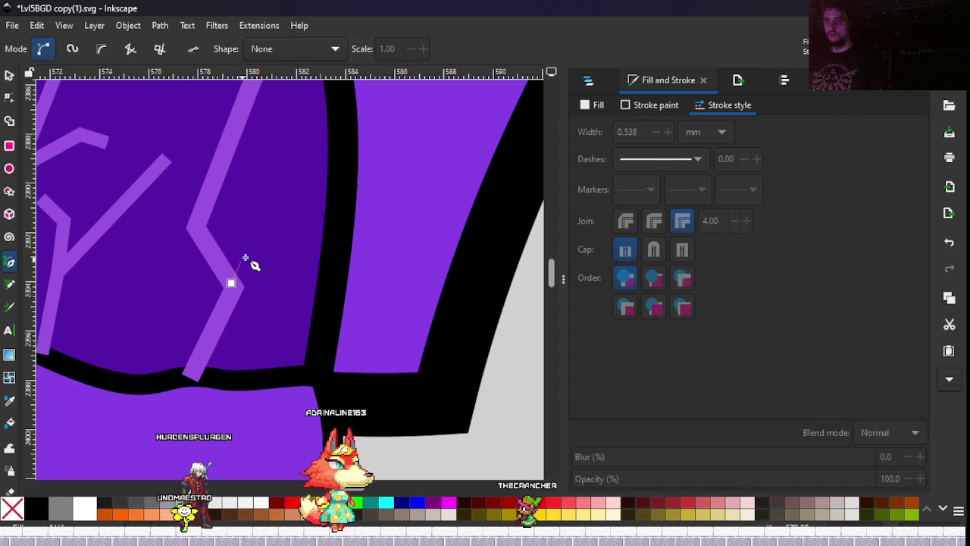
click(296, 218)
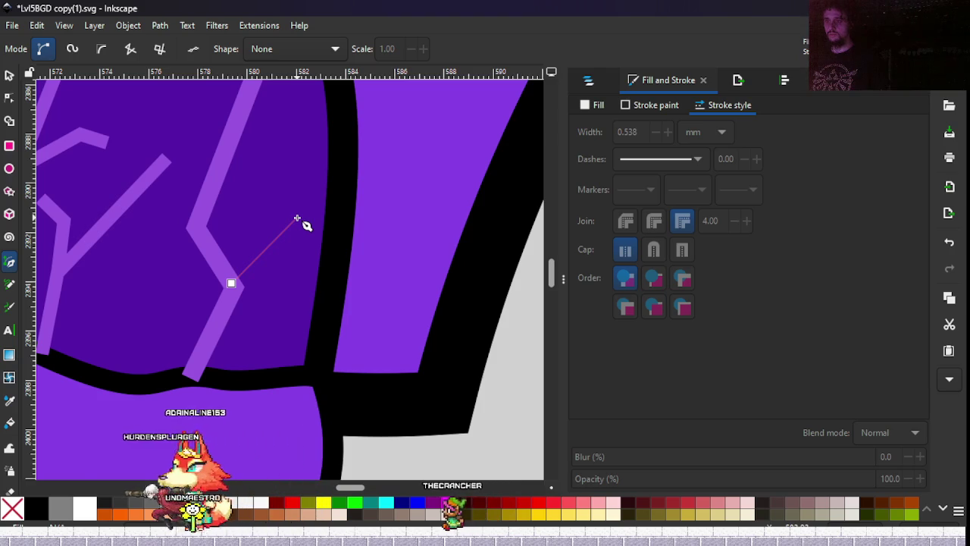
double_click(290, 164)
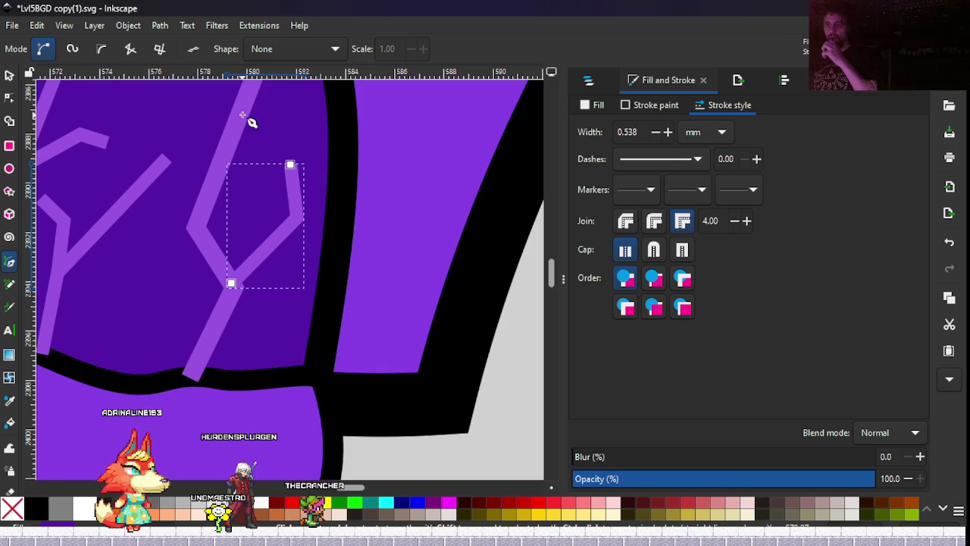
click(9, 73)
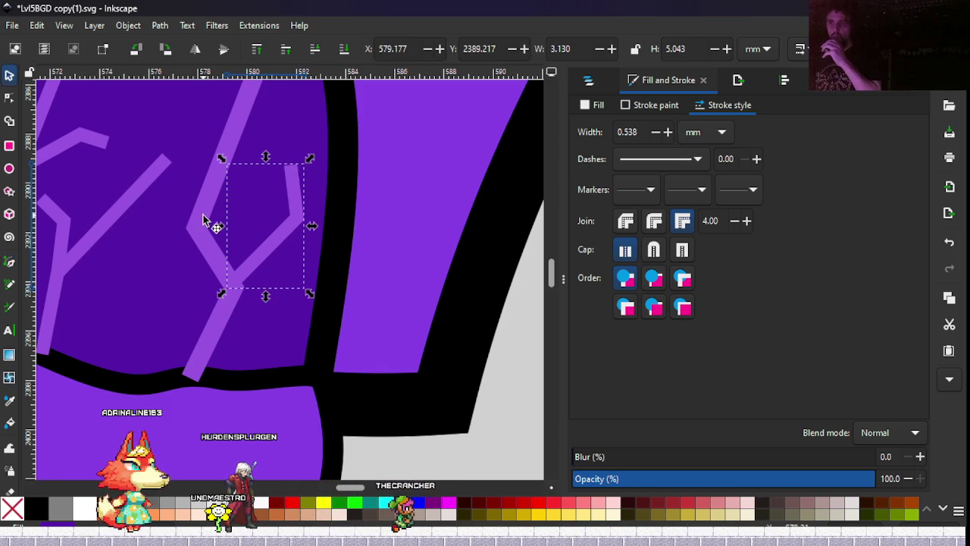
click(656, 133)
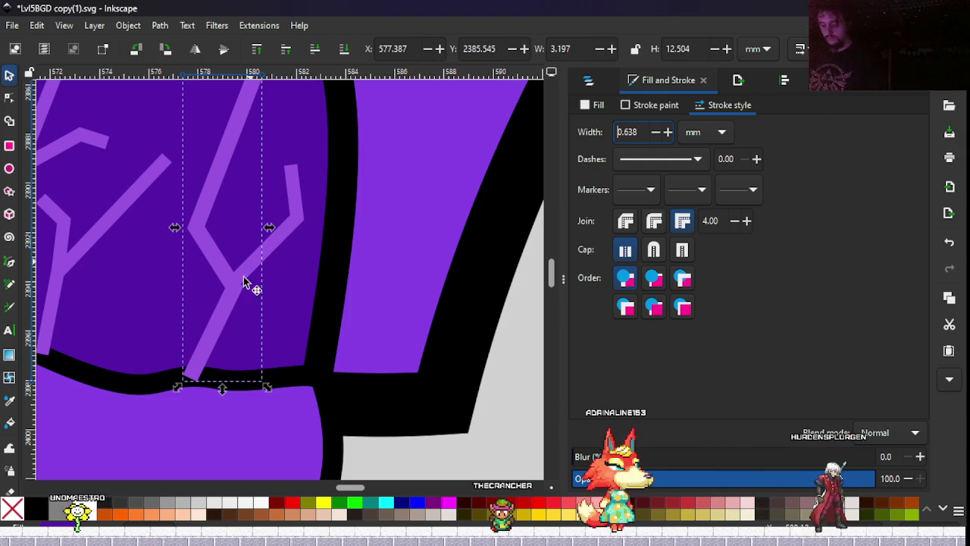
Add a mid node to the Y vein's right arm, kink it there and extend its tip upward.
scroll(269, 267, up, 2)
scroll(379, 301, left, 5)
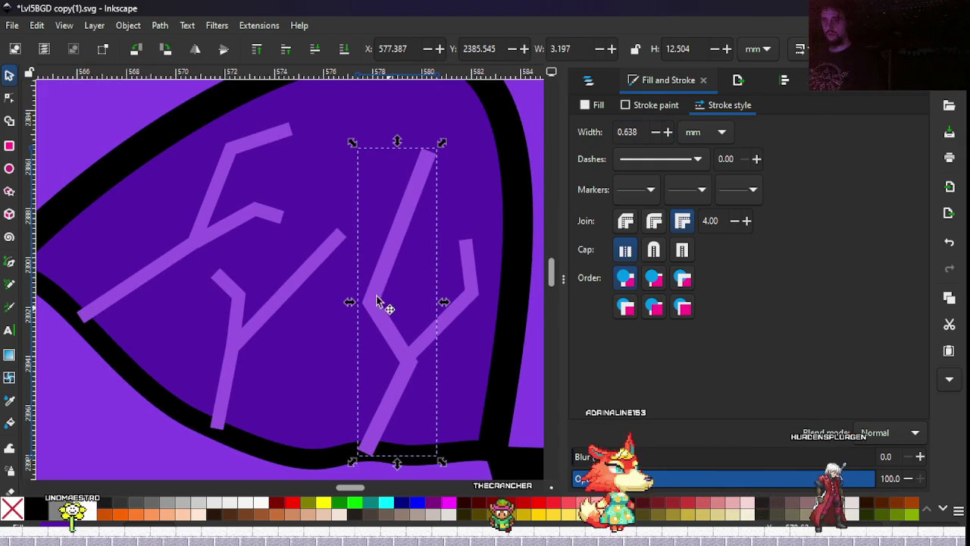
double_click(308, 267)
mouse_move(340, 234)
mouse_down()
mouse_move(305, 275)
mouse_move(330, 256)
mouse_up()
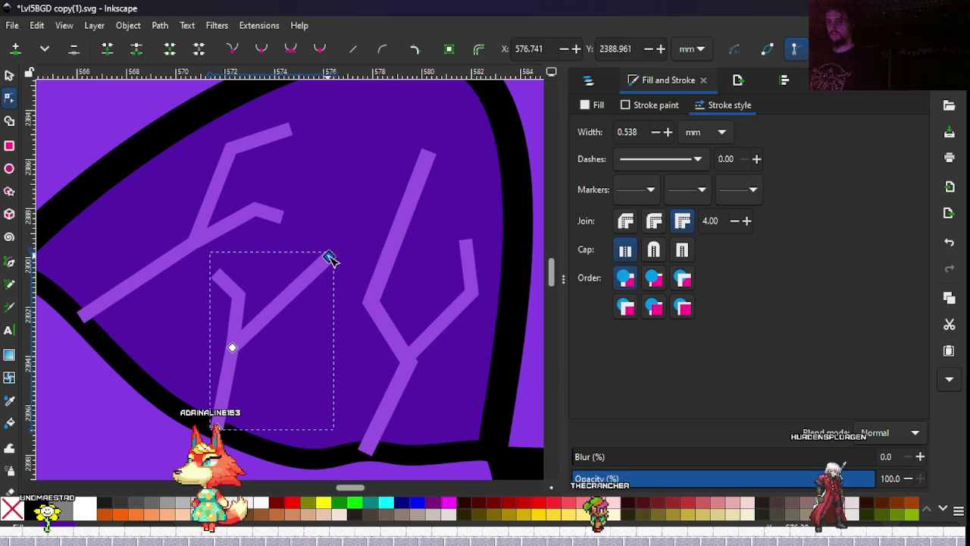
double_click(291, 295)
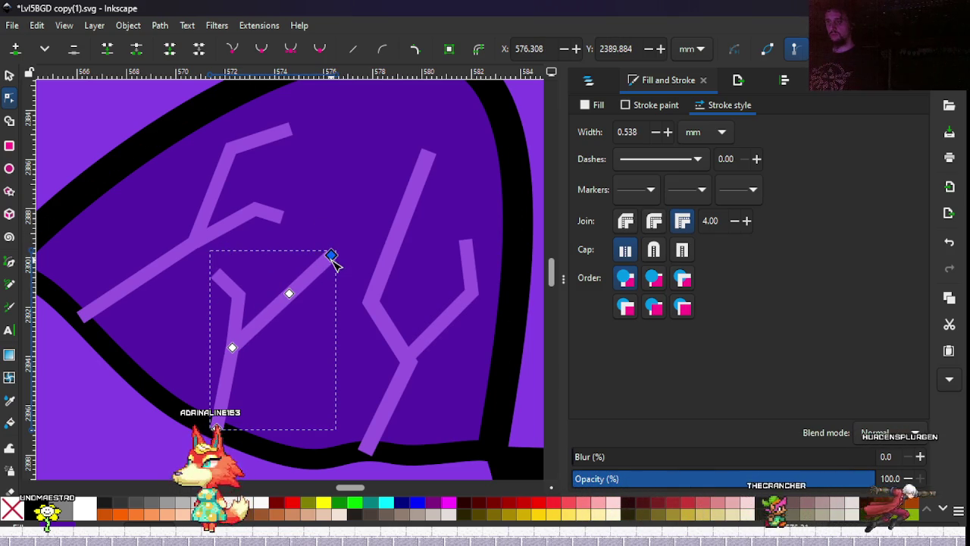
mouse_move(331, 255)
mouse_down()
mouse_move(264, 255)
mouse_move(332, 301)
mouse_move(331, 270)
mouse_move(330, 296)
mouse_up()
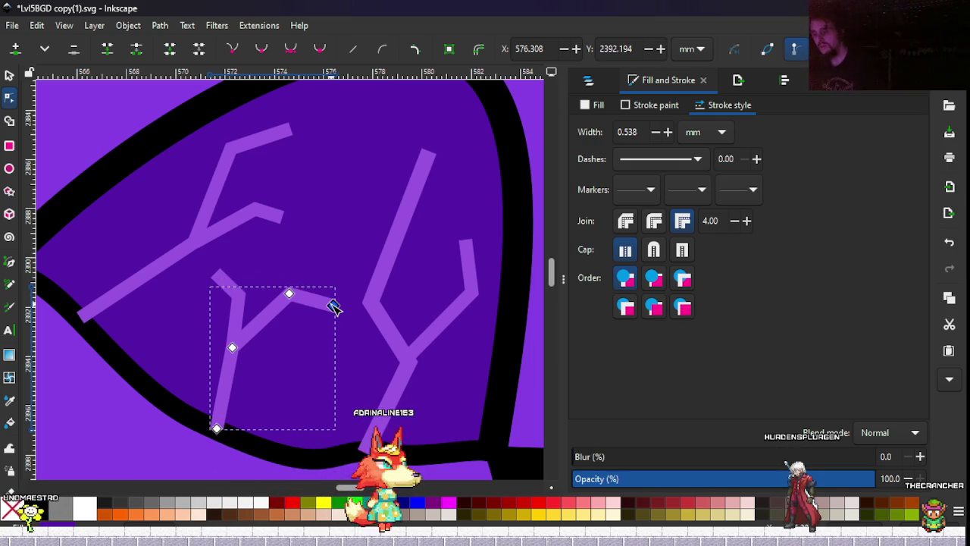
mouse_move(331, 298)
mouse_down()
mouse_move(341, 176)
mouse_move(336, 243)
mouse_up()
mouse_move(289, 293)
mouse_down()
mouse_move(298, 309)
mouse_move(318, 291)
mouse_up()
click(336, 244)
mouse_move(335, 244)
mouse_down()
mouse_move(332, 211)
mouse_move(333, 231)
mouse_up()
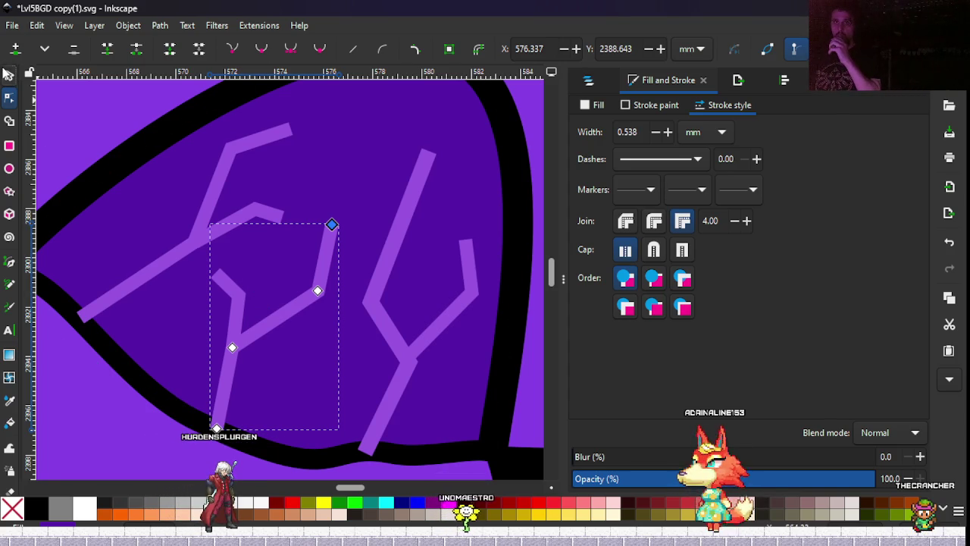
Select the light purple vein strokes on the creature's cap.
click(9, 73)
drag(157, 322, 286, 200)
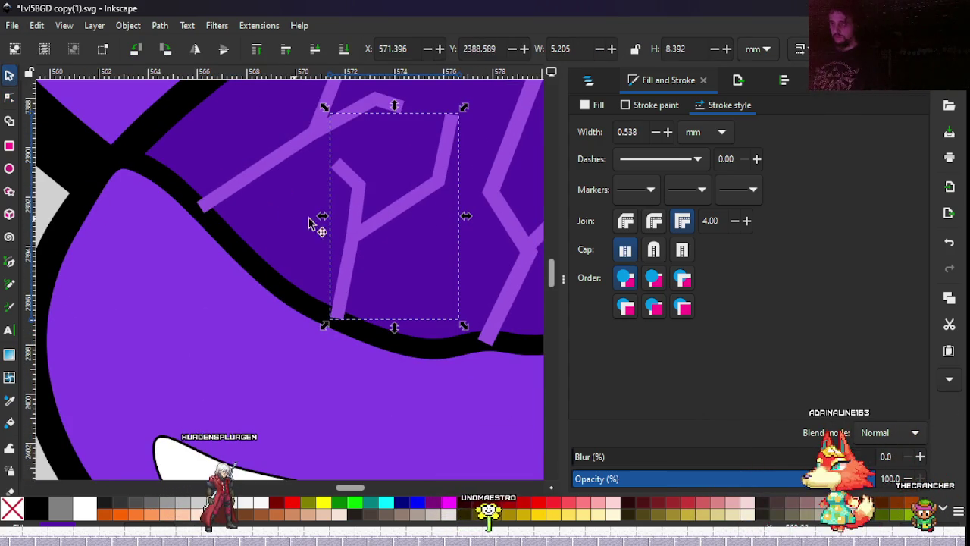
scroll(375, 217, right, 1)
scroll(283, 262, right, 1)
scroll(320, 260, down, 3)
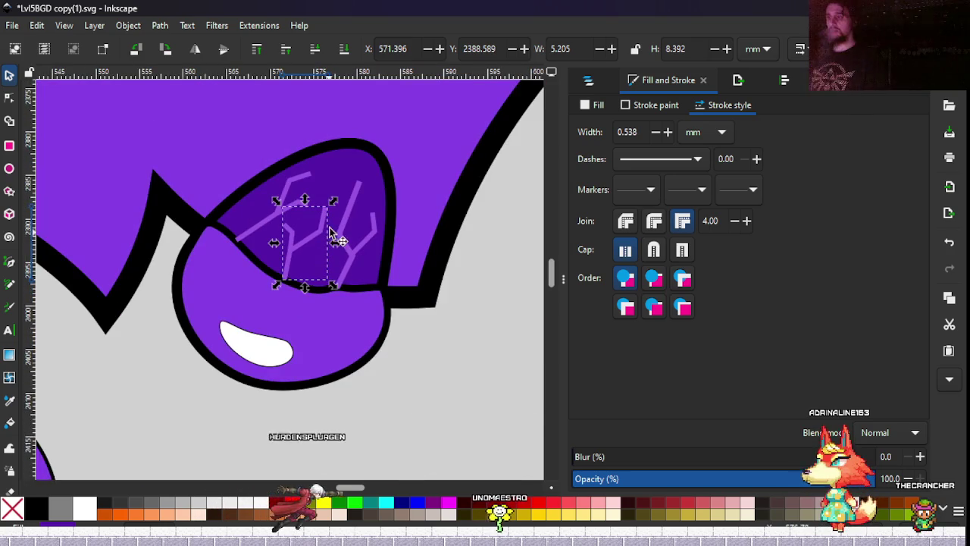
scroll(351, 213, left, 1)
scroll(350, 213, down, 1)
scroll(437, 201, up, 1)
scroll(437, 201, up, 2)
shift+click(364, 215)
shift+click(340, 166)
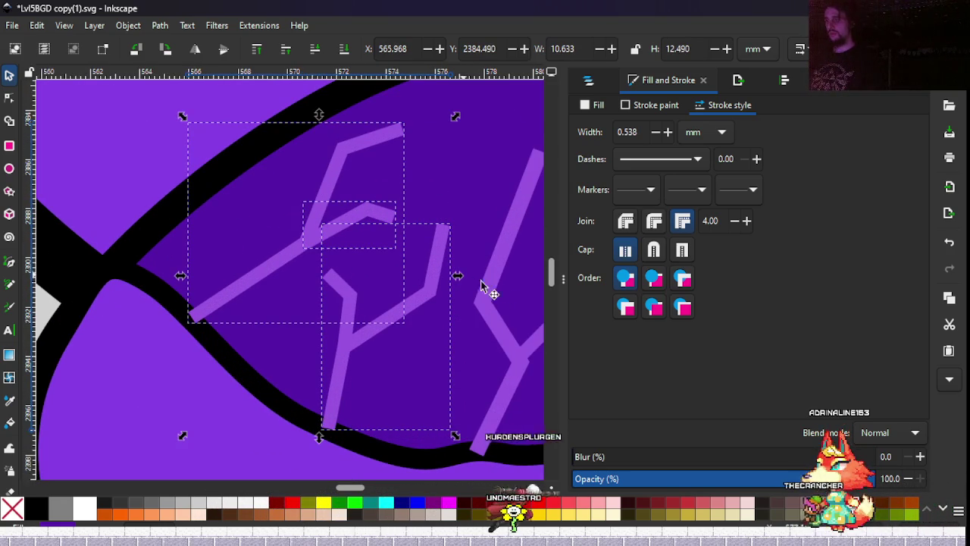
shift+click(496, 284)
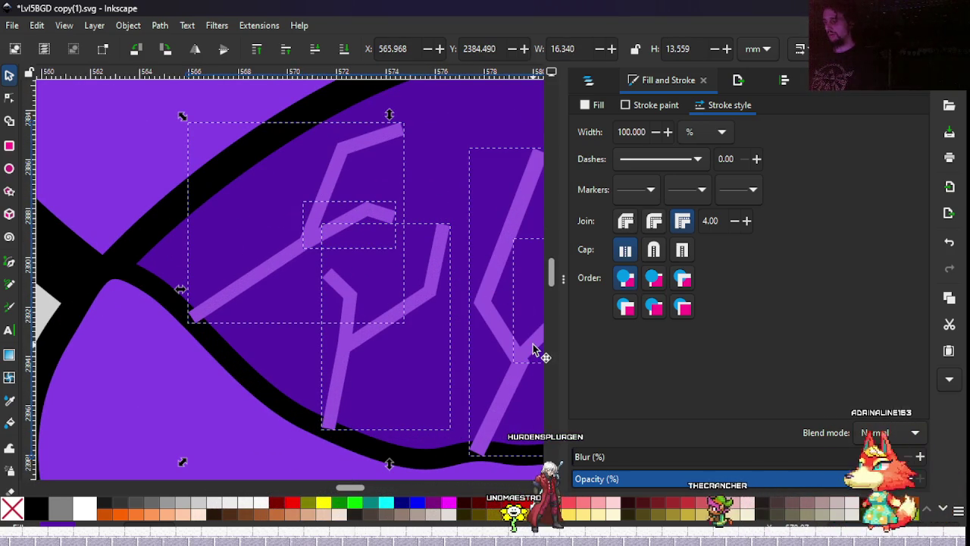
Darken the veins' stroke lightness and dropper the darker purple 7224c2ff onto the remaining vein.
click(650, 105)
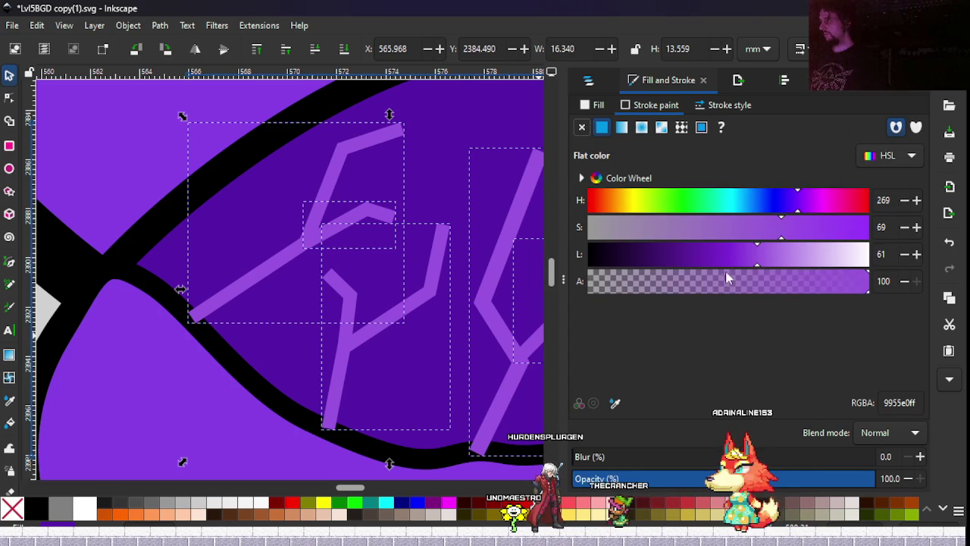
drag(727, 253, 723, 256)
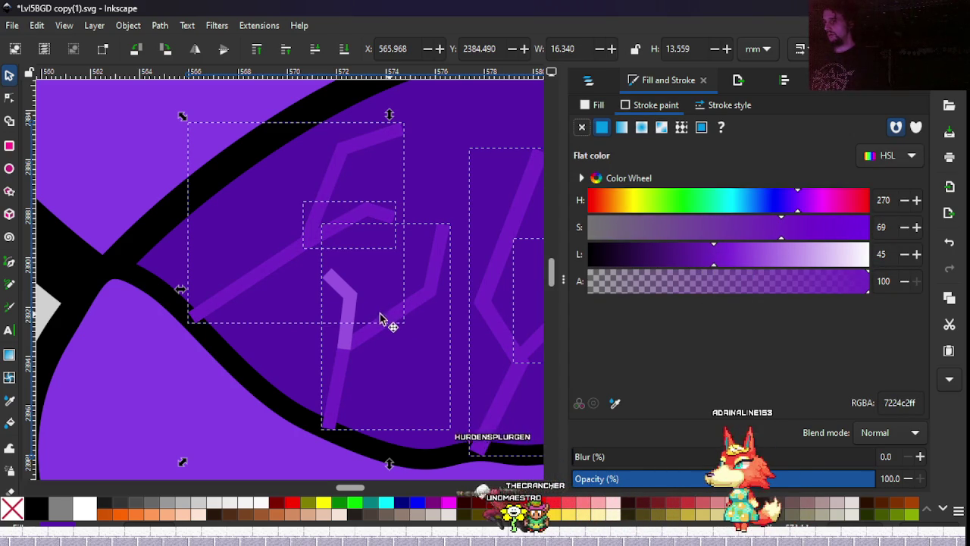
click(350, 305)
click(615, 404)
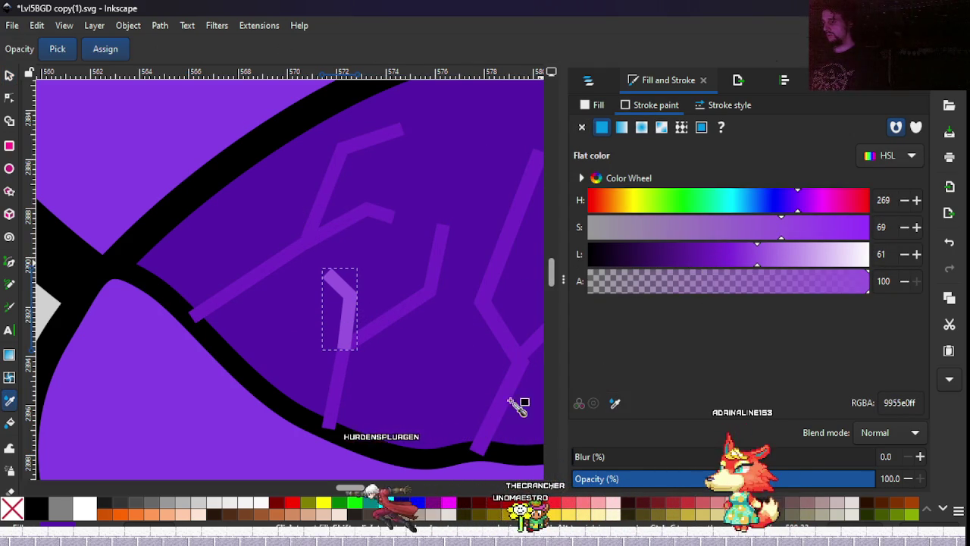
click(332, 403)
scroll(311, 311, down, 3)
scroll(299, 255, down, 3)
click(346, 336)
scroll(325, 300, down, 3)
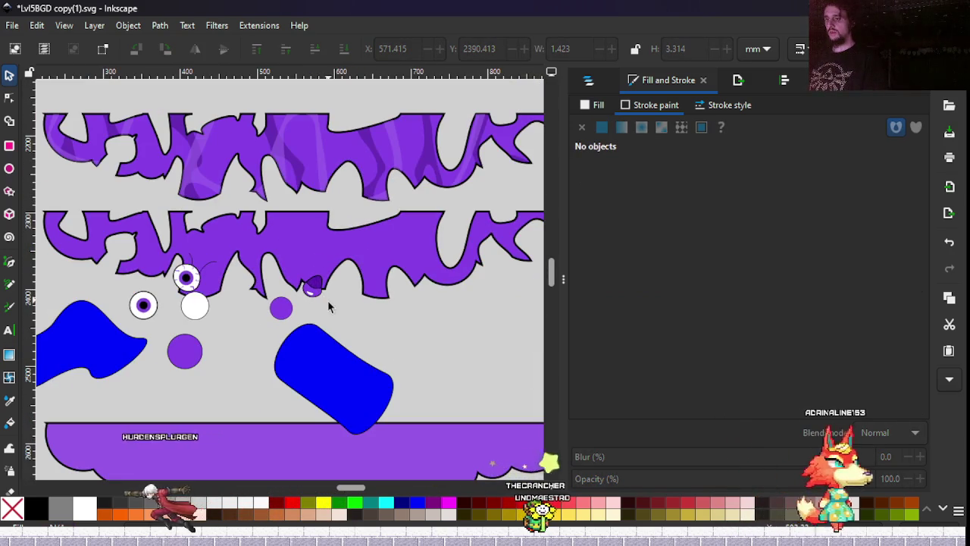
drag(328, 309, 325, 321)
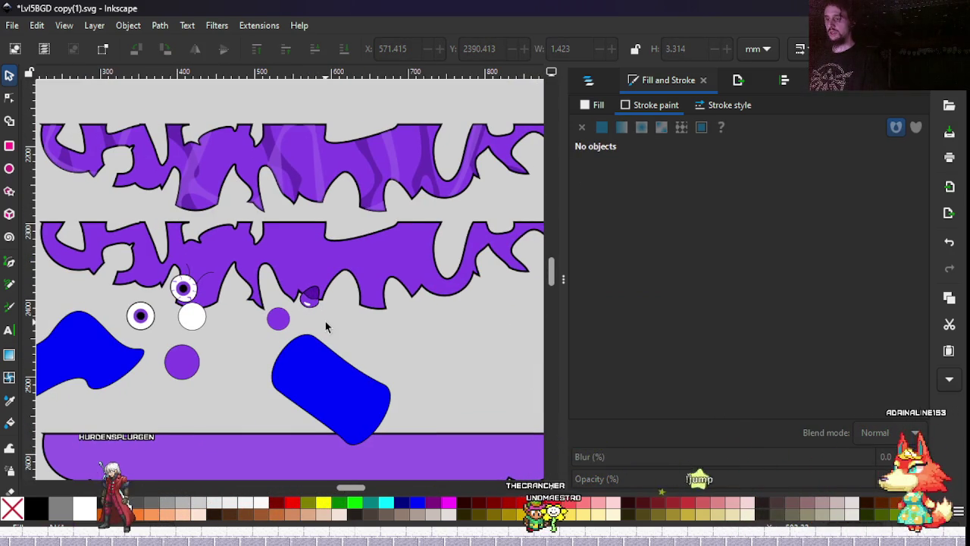
scroll(326, 327, up, 1)
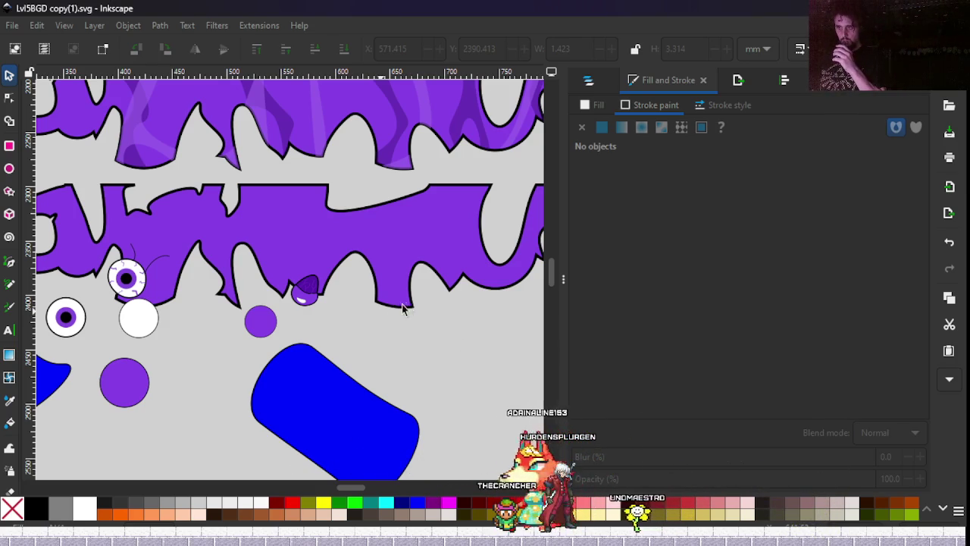
scroll(371, 306, down, 1)
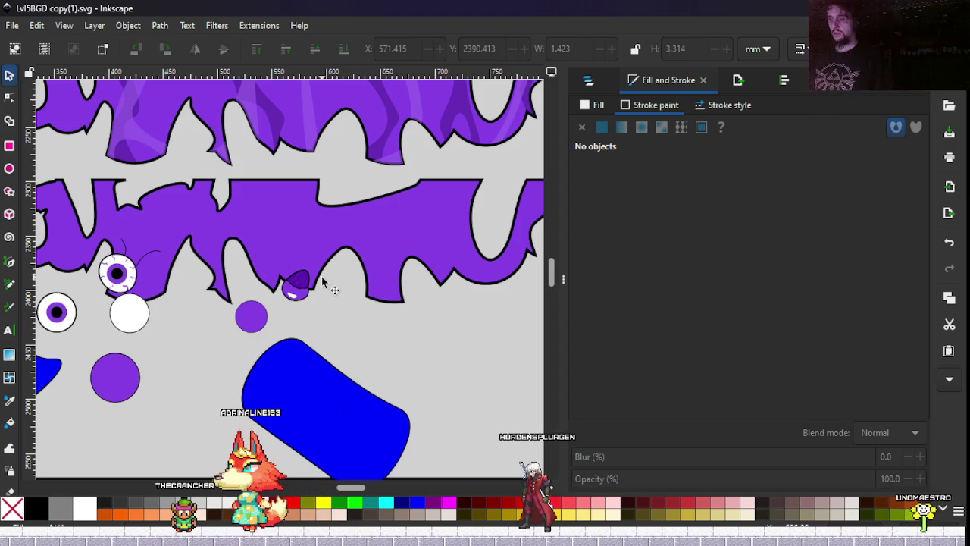
scroll(300, 290, up, 4)
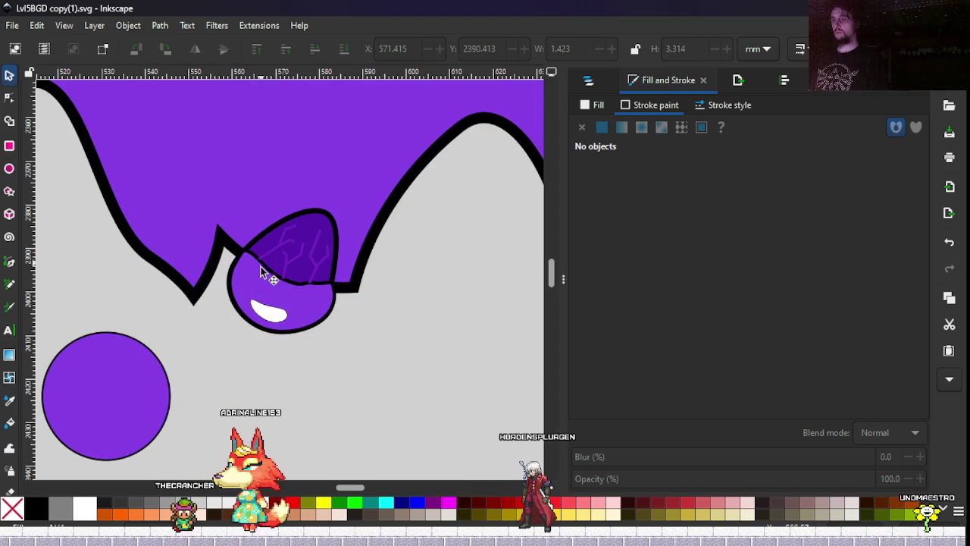
scroll(263, 277, up, 1)
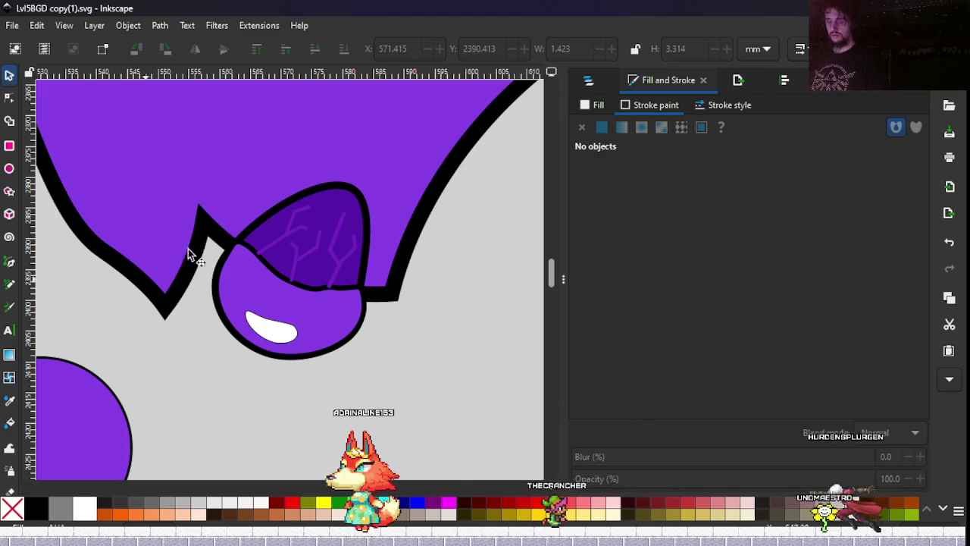
scroll(174, 262, down, 2)
scroll(174, 262, down, 3)
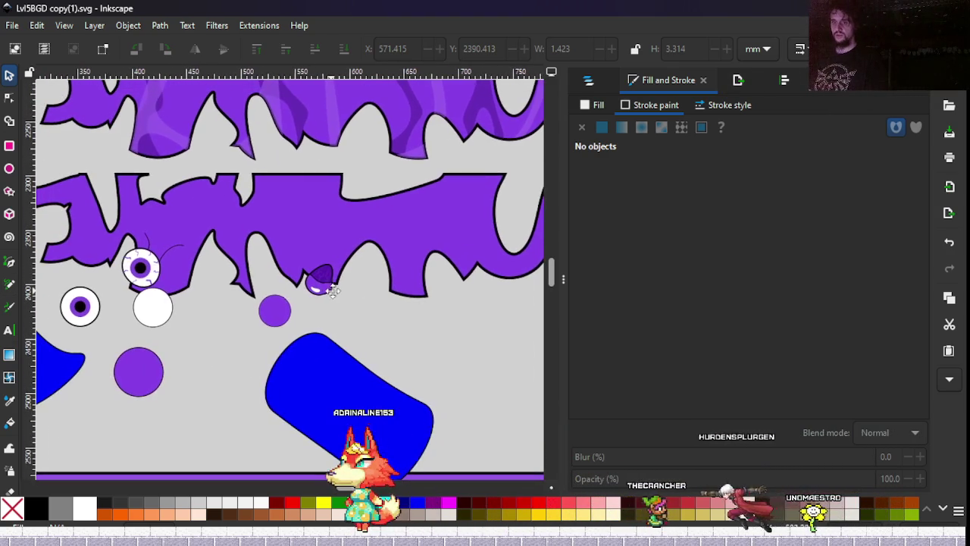
scroll(293, 293, up, 1)
scroll(295, 244, up, 1)
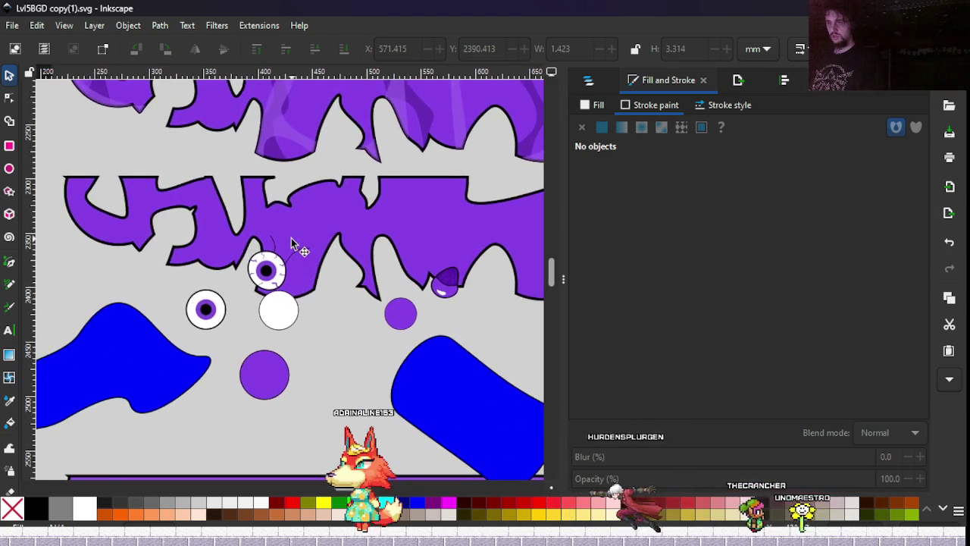
scroll(291, 243, up, 4)
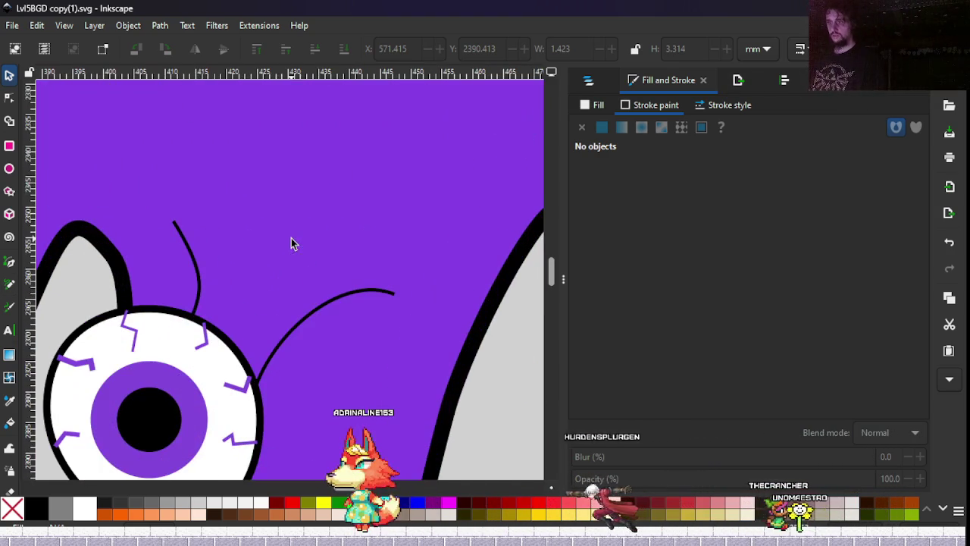
Draw two bent hair strands with the Pen tool rising from the eyeball's top edge.
click(10, 263)
click(235, 352)
click(272, 286)
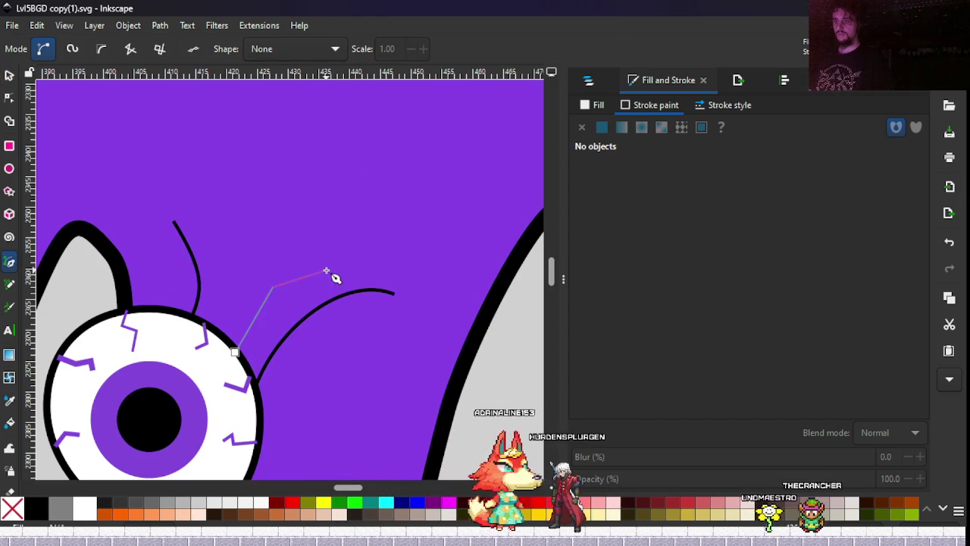
double_click(326, 271)
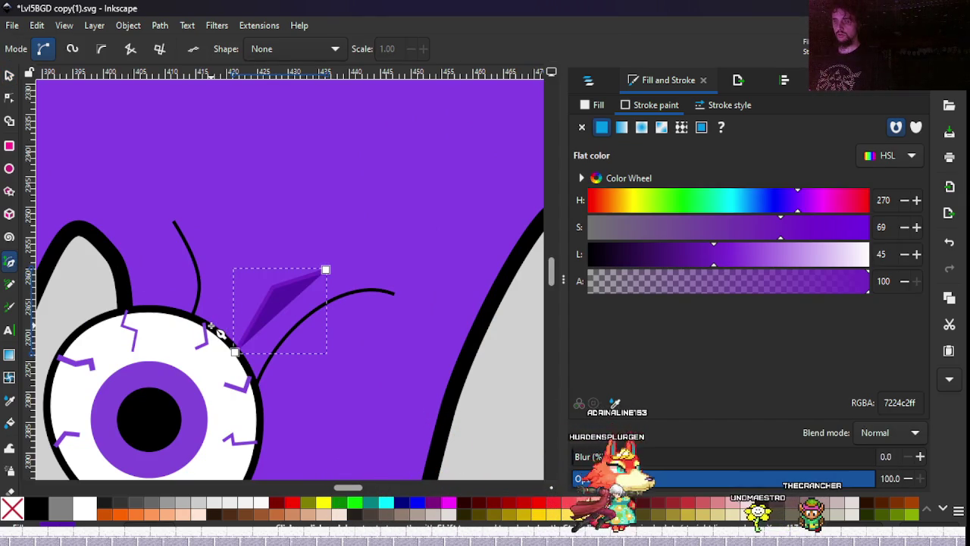
click(210, 324)
click(239, 279)
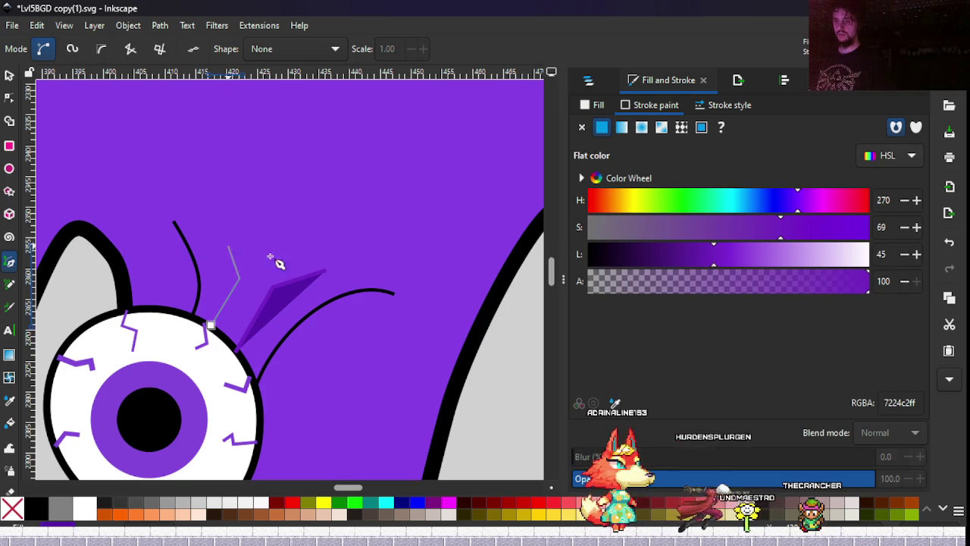
key(Return)
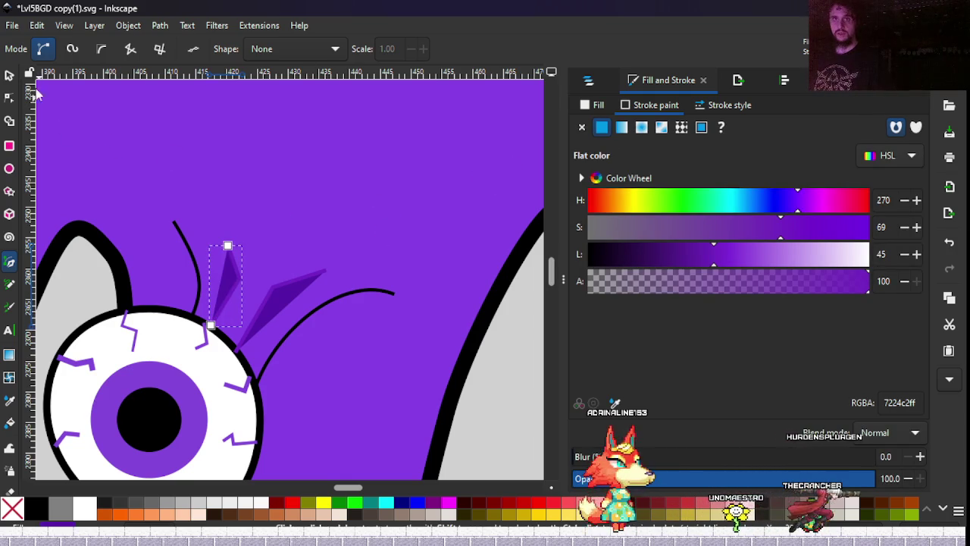
Give both new strands no fill and a black (000000ff) stroke.
key(s)
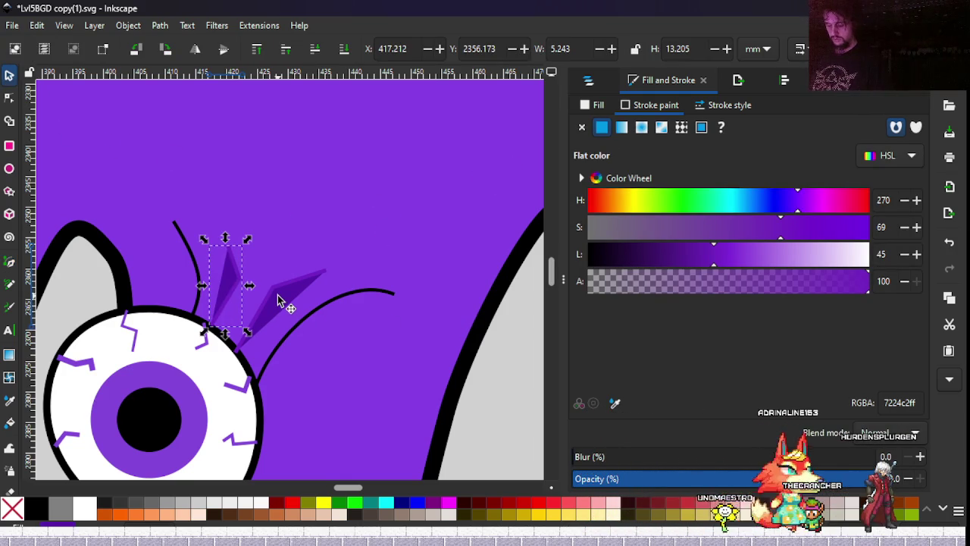
shift+click(278, 295)
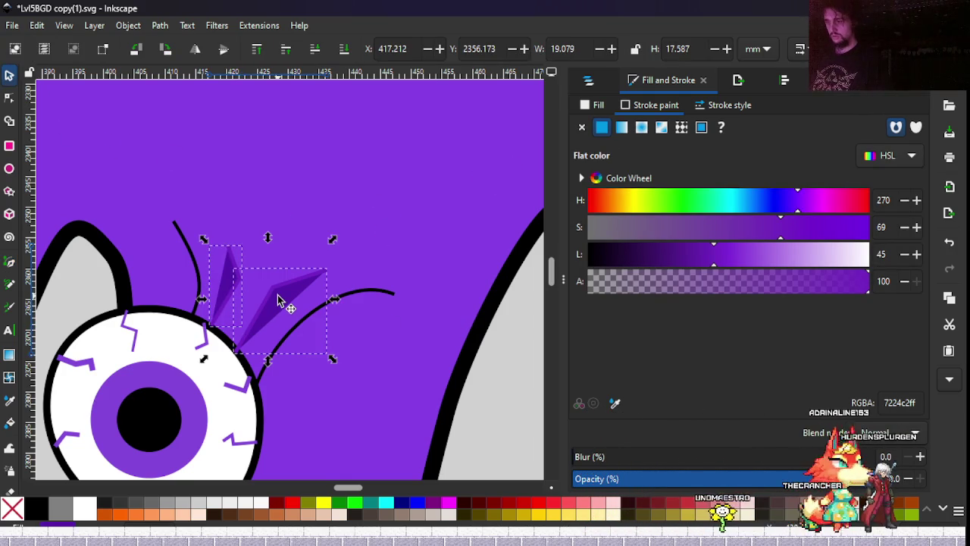
click(585, 109)
click(581, 128)
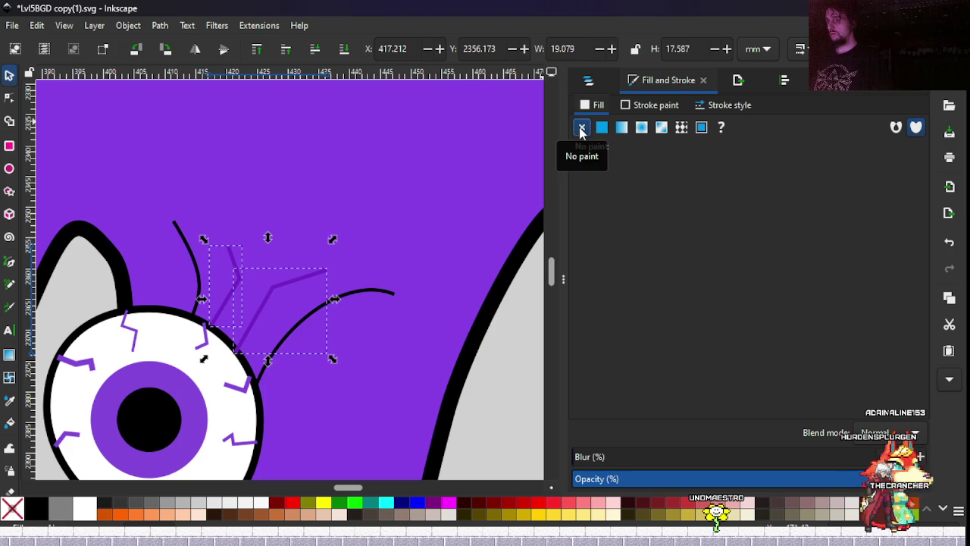
click(651, 106)
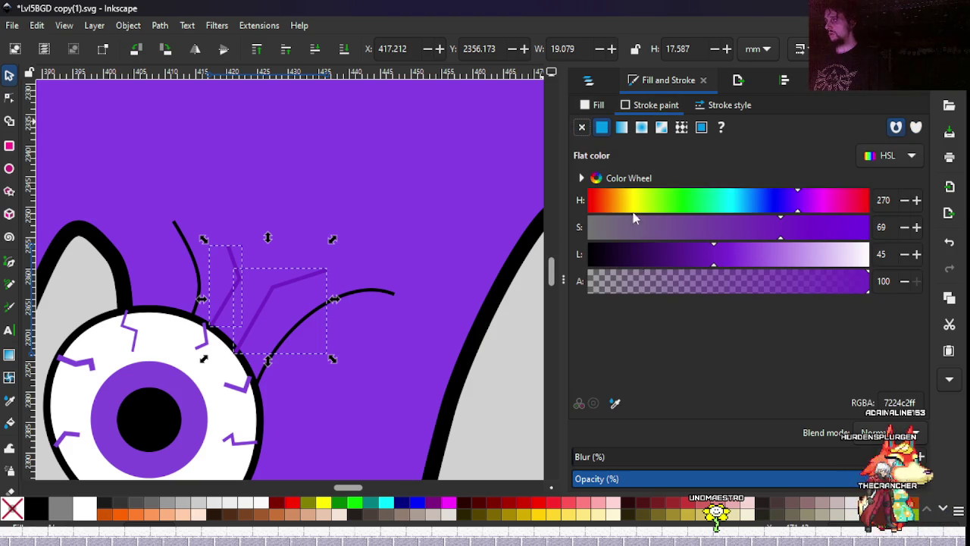
drag(636, 265, 542, 280)
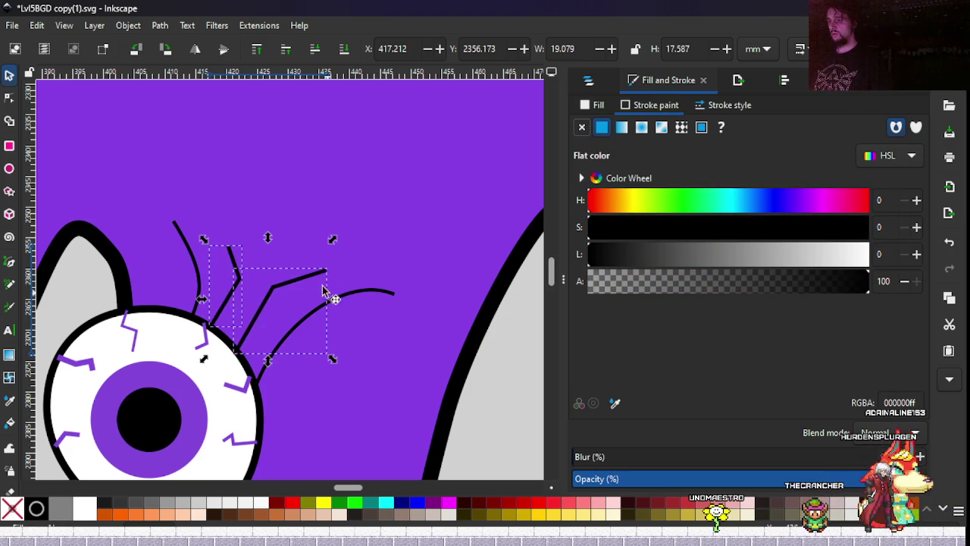
double_click(275, 291)
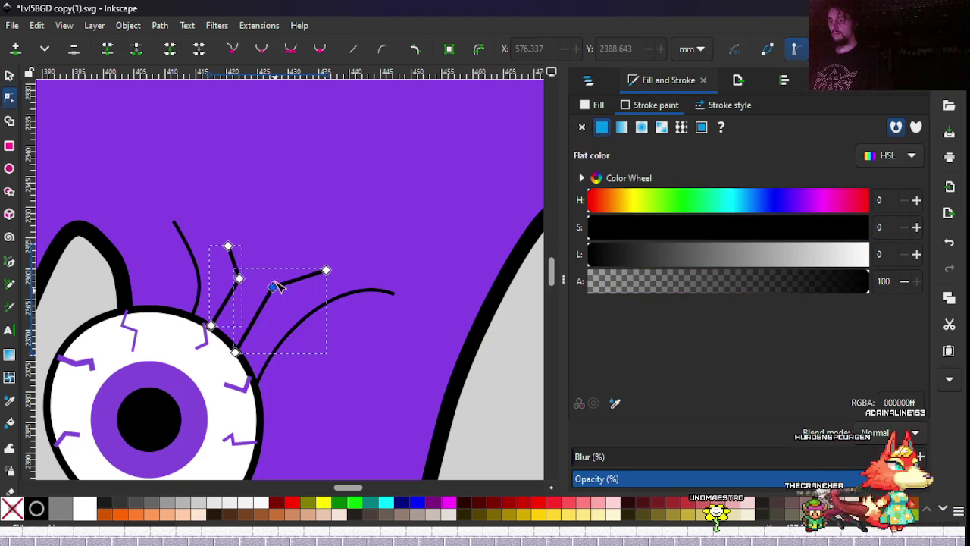
Drag the strands' bend and tip nodes to curve them to about 18.3 × 19.0 mm.
drag(230, 297, 282, 272)
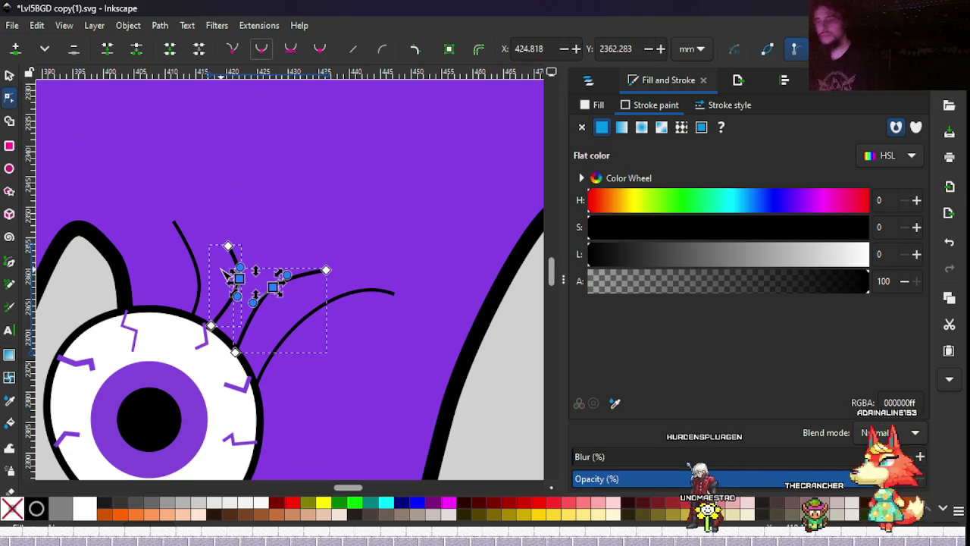
click(285, 298)
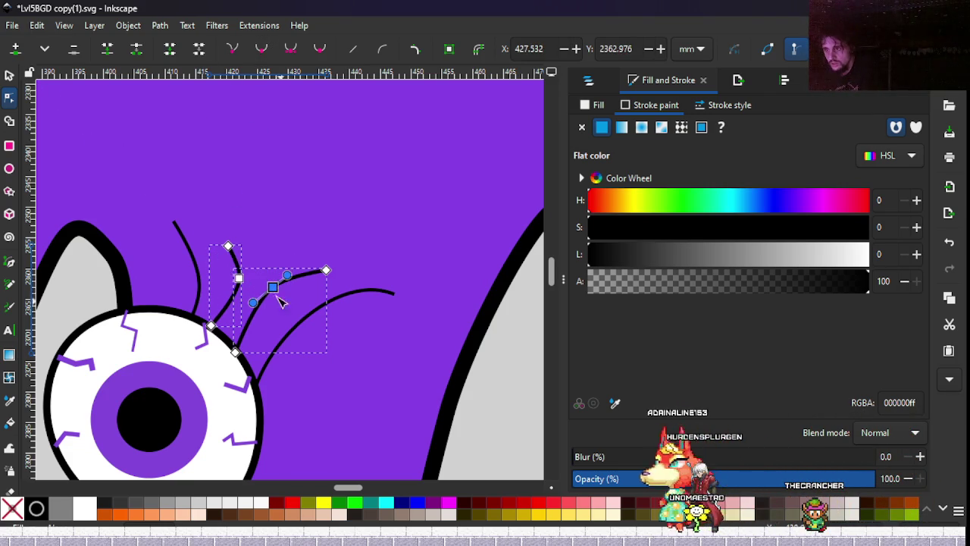
drag(285, 305, 280, 300)
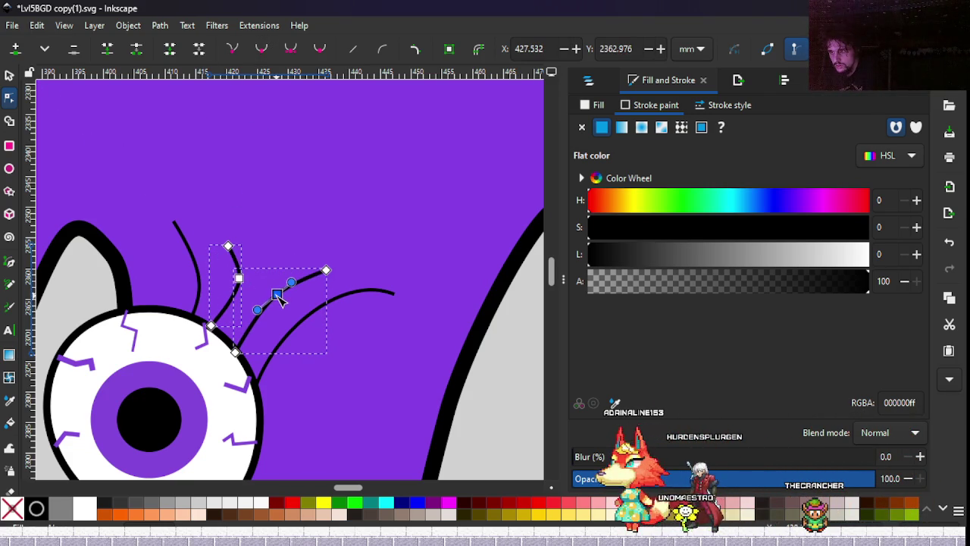
drag(329, 276, 326, 290)
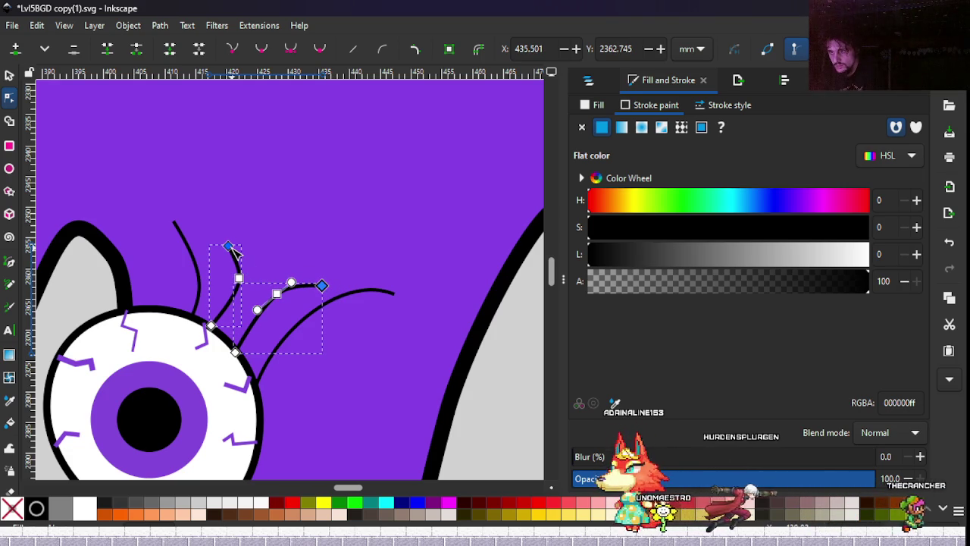
drag(229, 247, 229, 237)
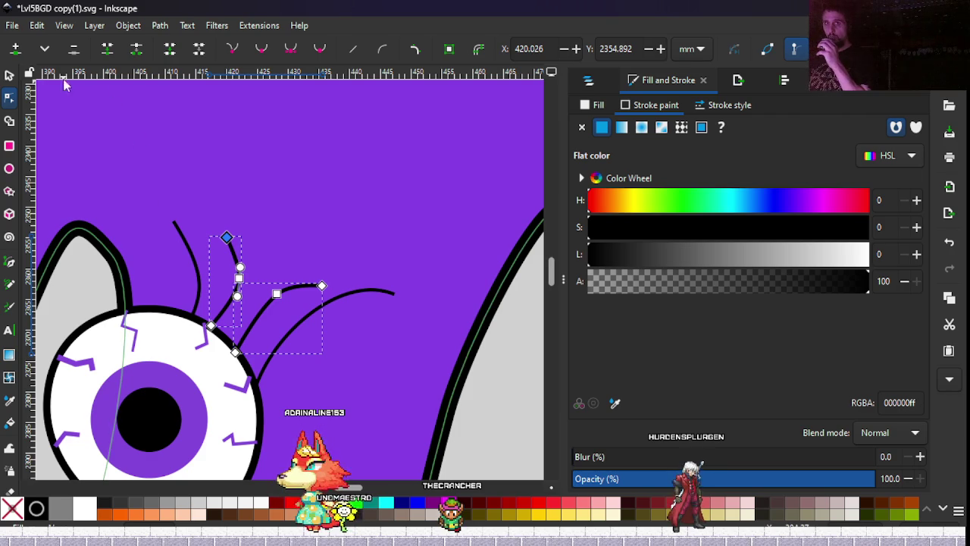
click(10, 75)
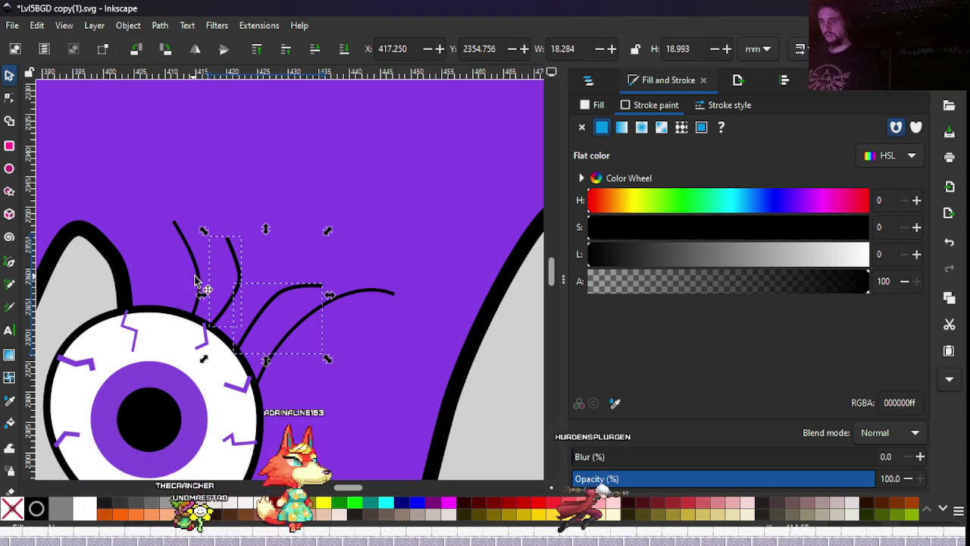
Reduce the two strands' stroke width to 0.338 mm to match the existing hair.
click(731, 105)
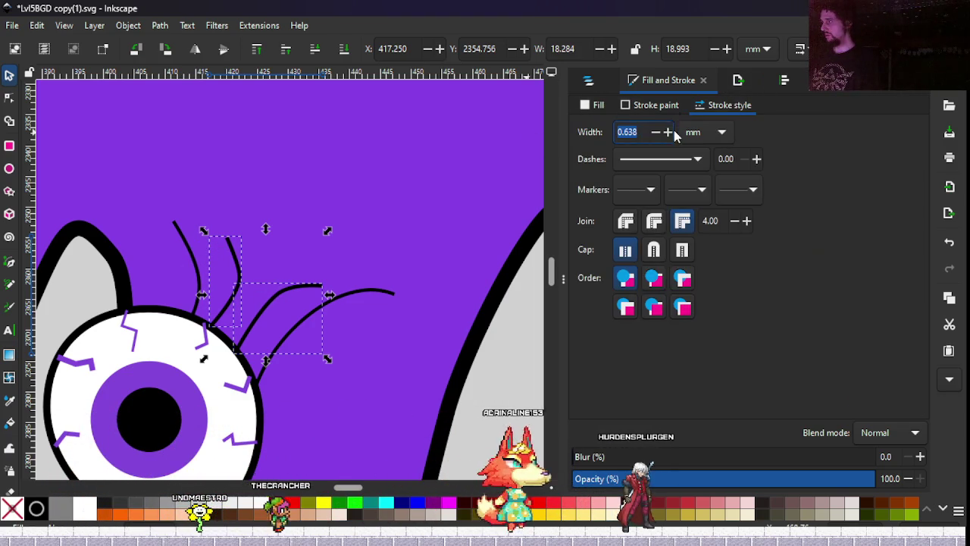
click(655, 133)
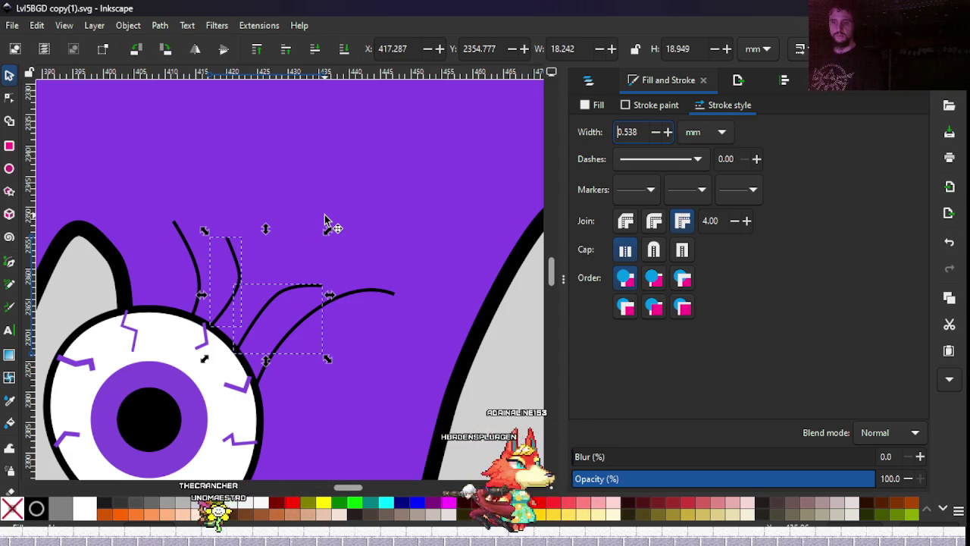
click(656, 132)
click(656, 132)
Delete the short curved strand and the thin strand near the eyeball's top.
scroll(244, 276, down, 5)
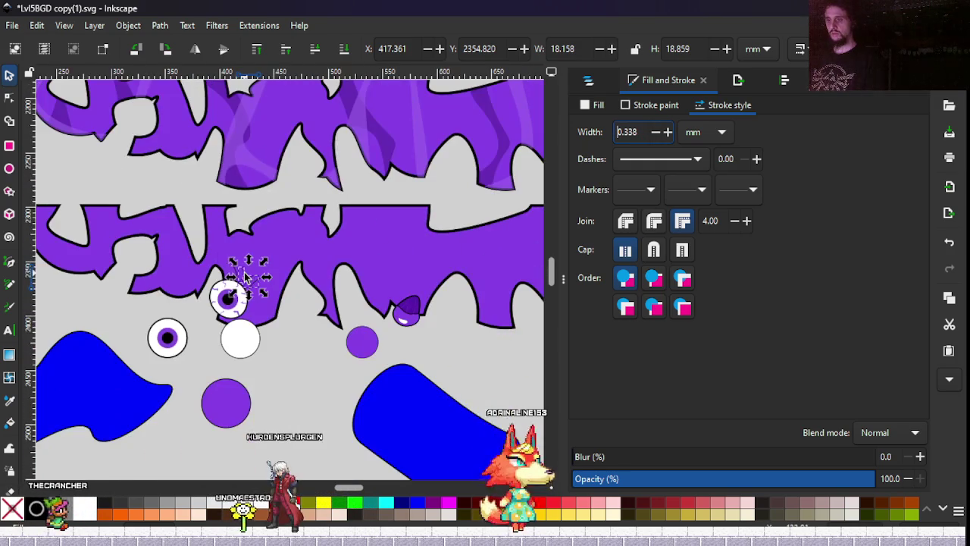
click(107, 307)
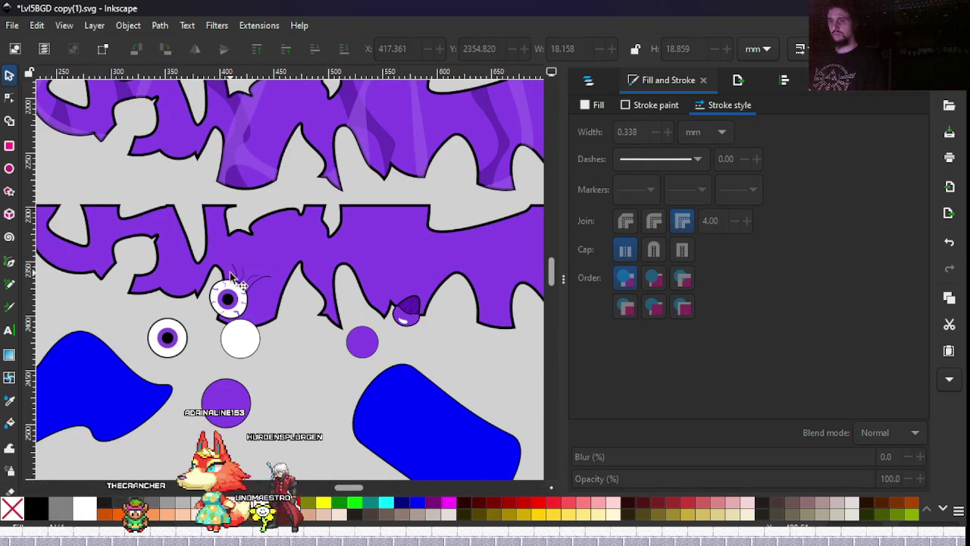
scroll(249, 273, up, 4)
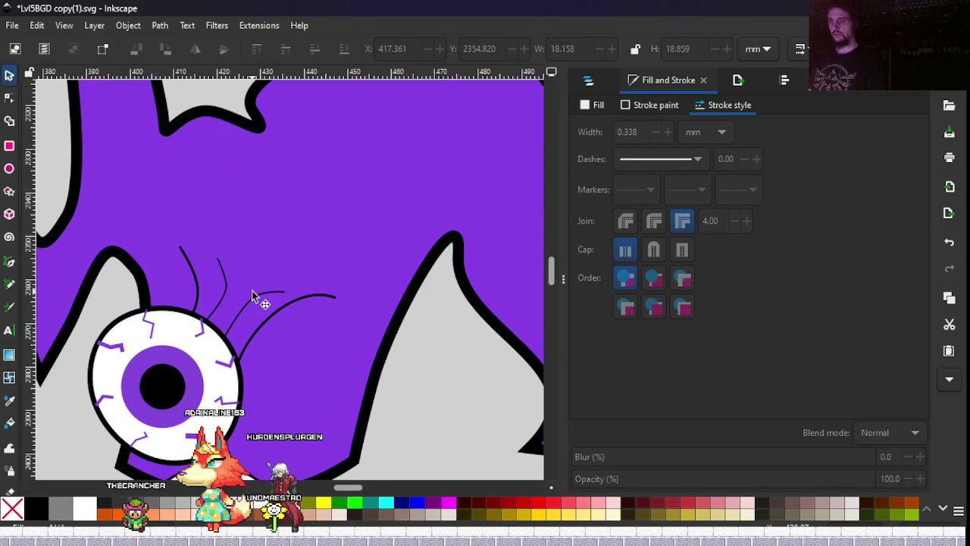
scroll(276, 291, up, 2)
click(262, 291)
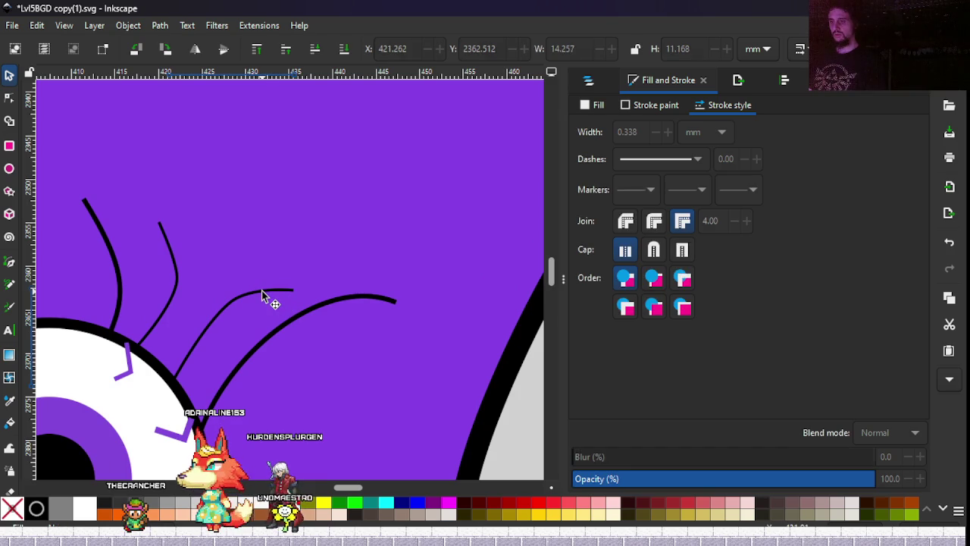
key(Delete)
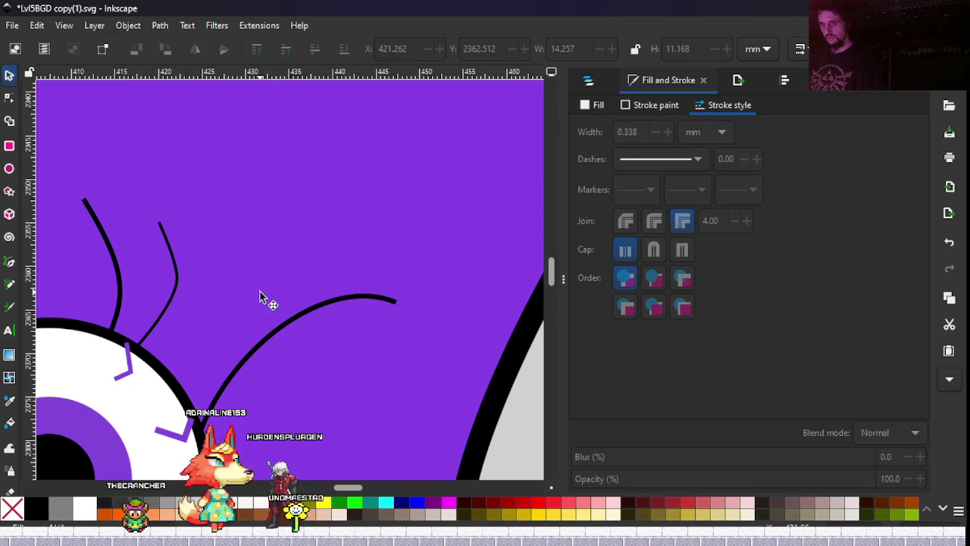
click(175, 289)
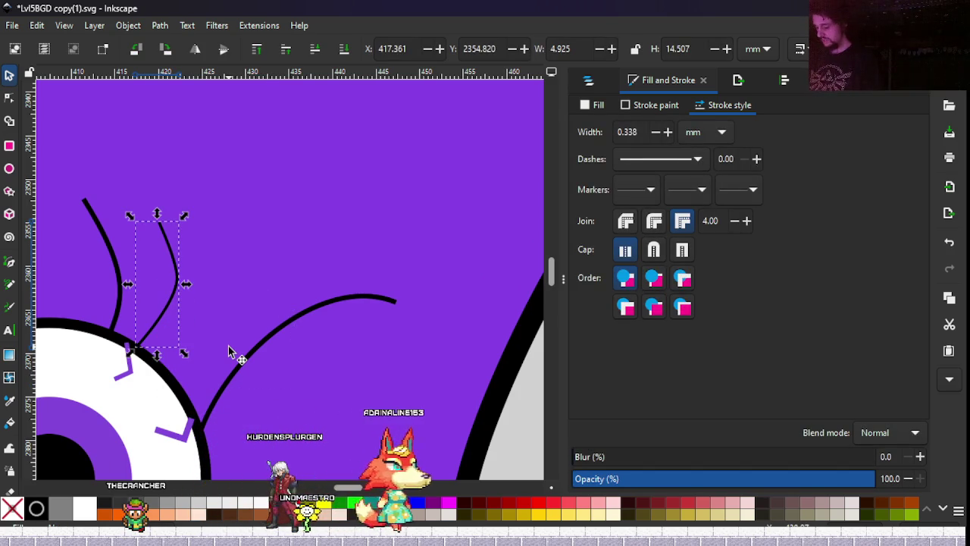
key(Delete)
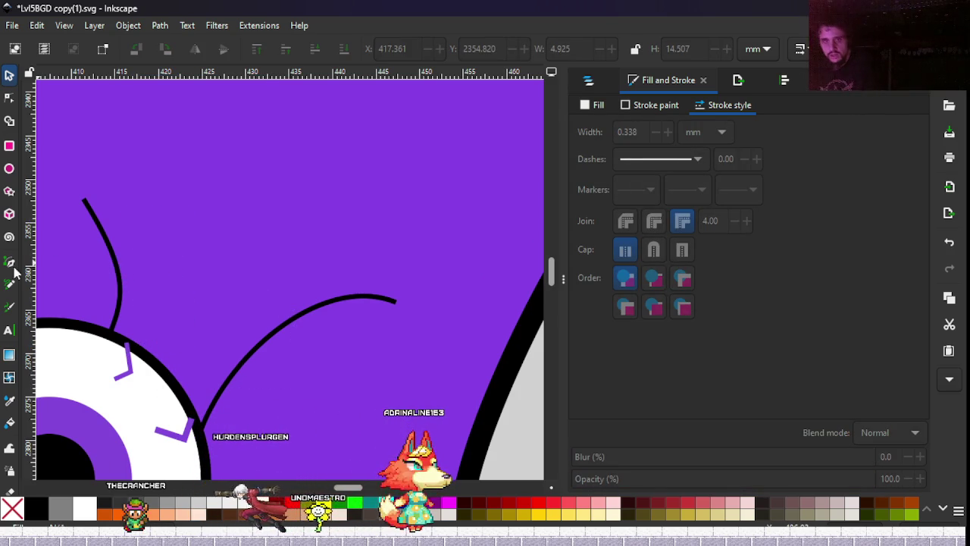
Draw four new curved hair strands with the Bezier tool, the last two bending upward.
click(10, 263)
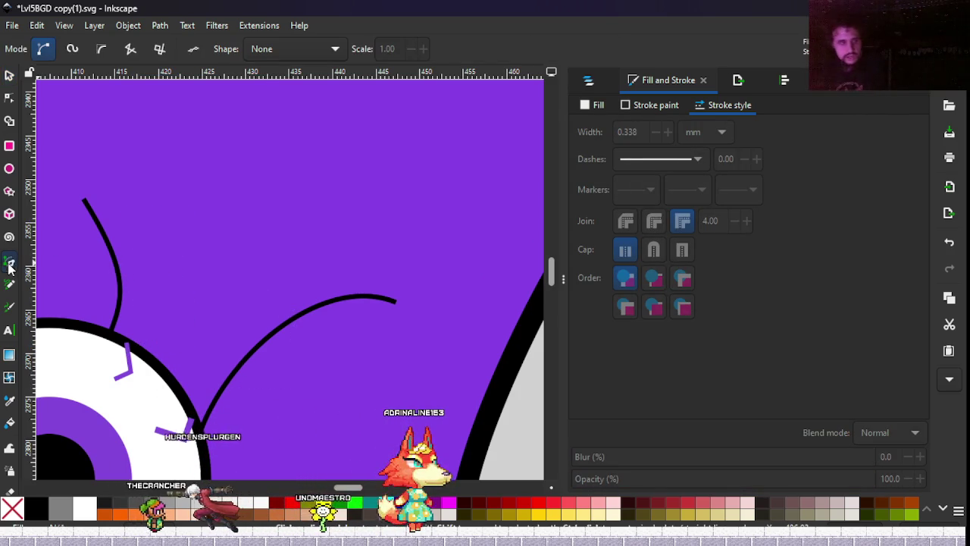
click(225, 326)
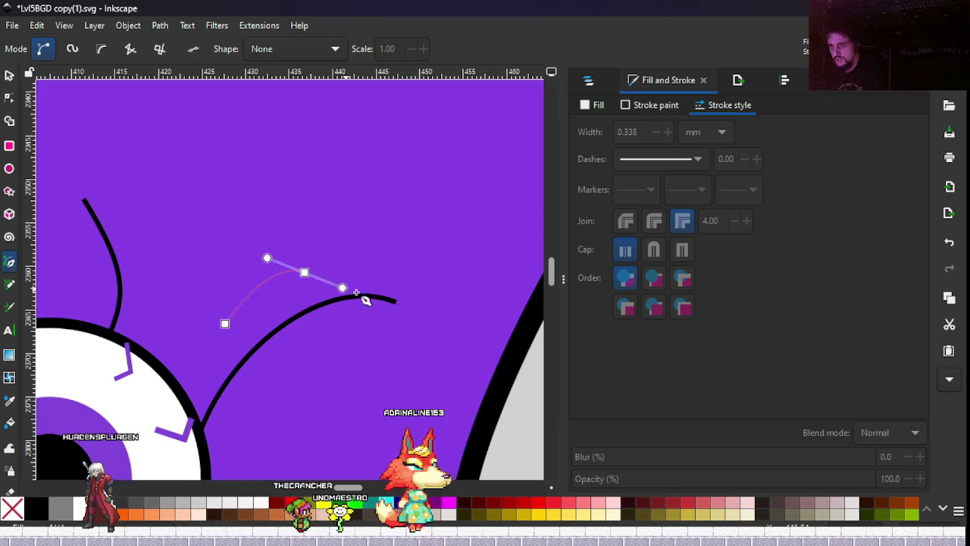
key(Return)
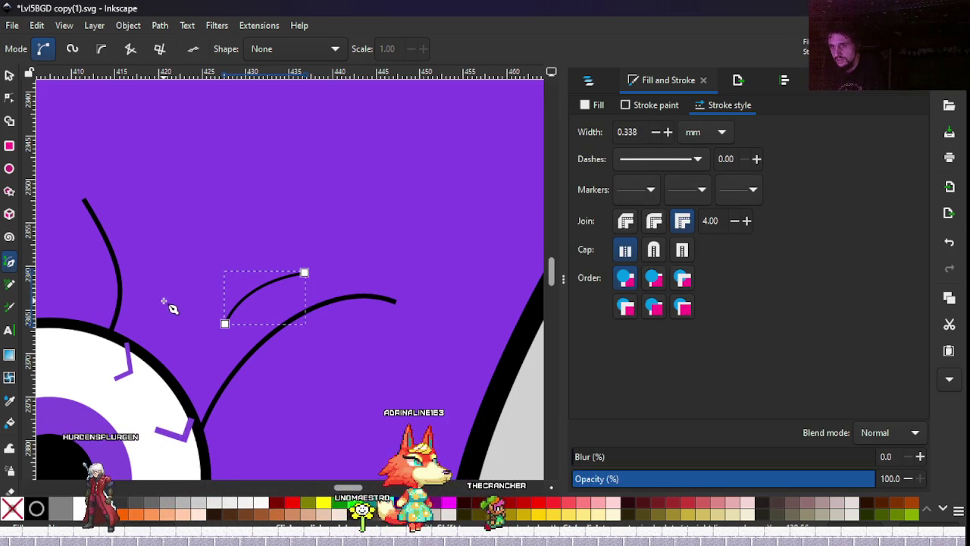
click(218, 275)
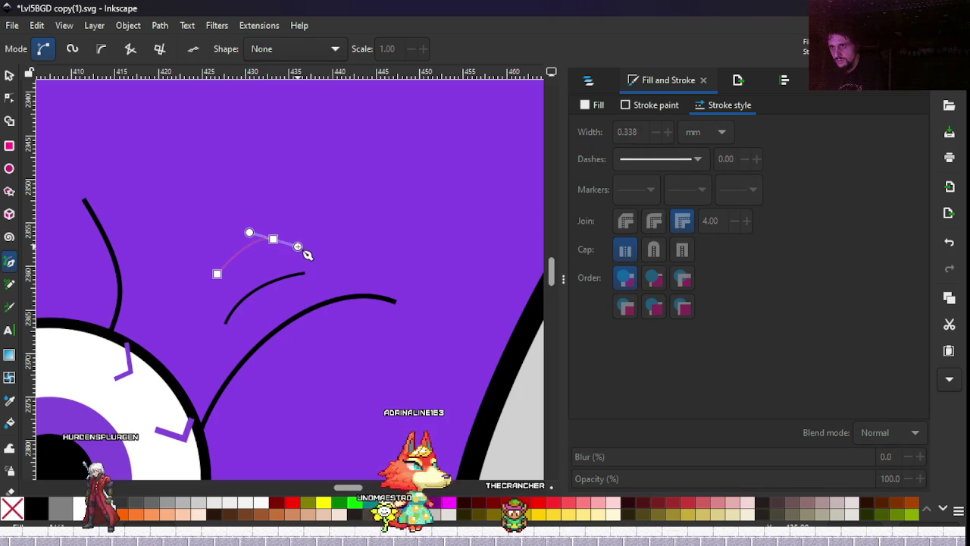
key(Return)
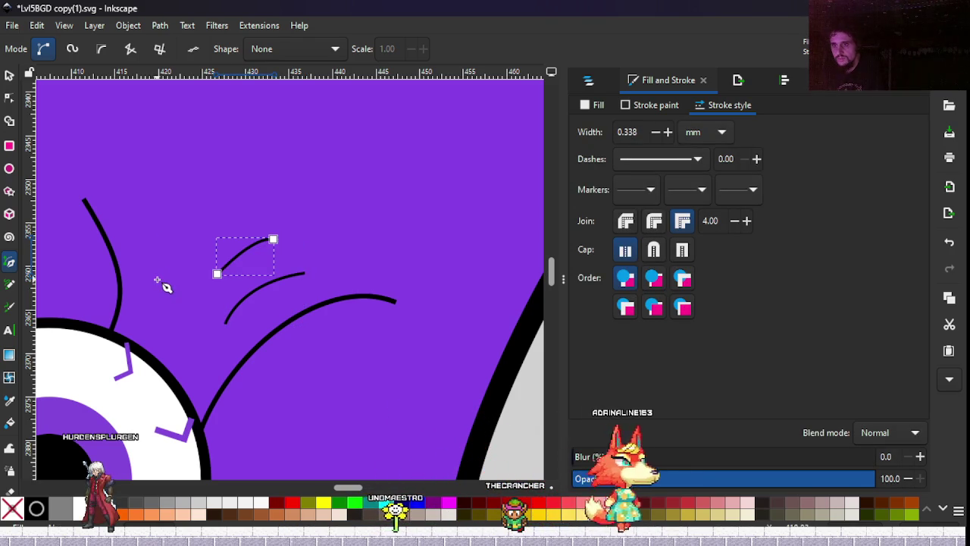
click(156, 278)
drag(134, 203, 96, 135)
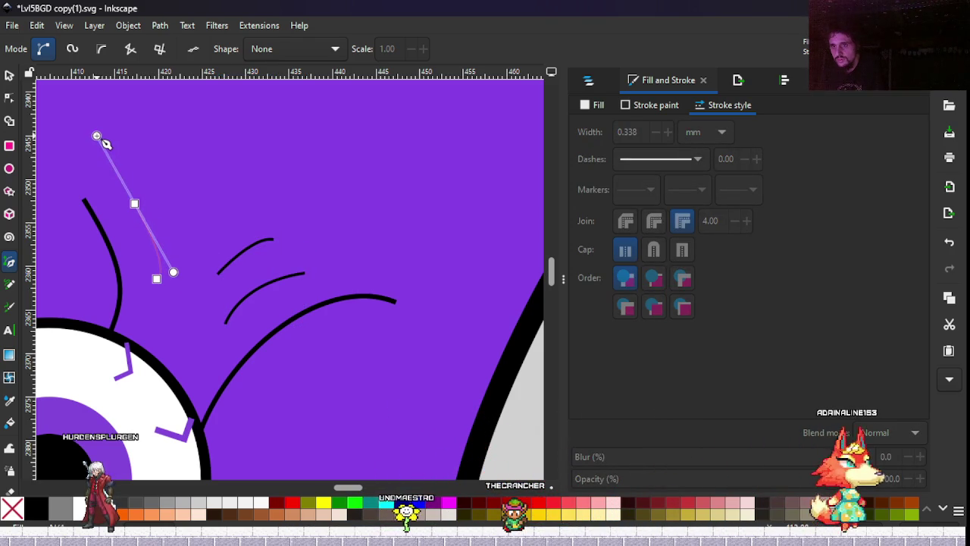
key(Return)
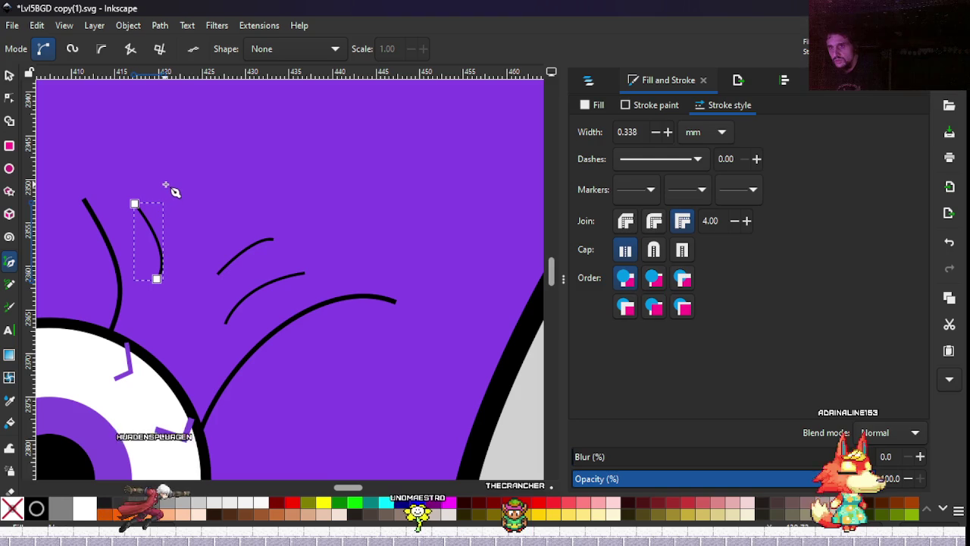
click(167, 313)
drag(225, 170, 211, 113)
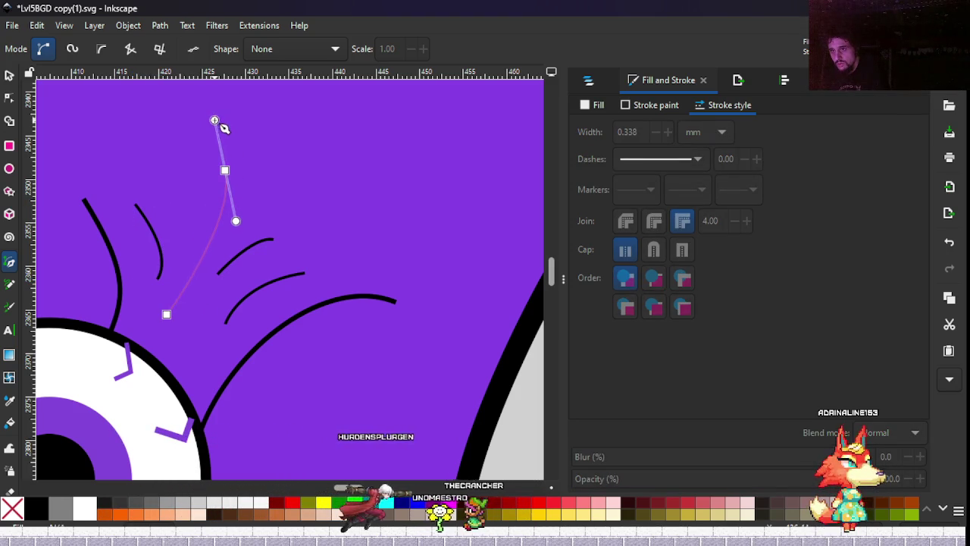
key(Return)
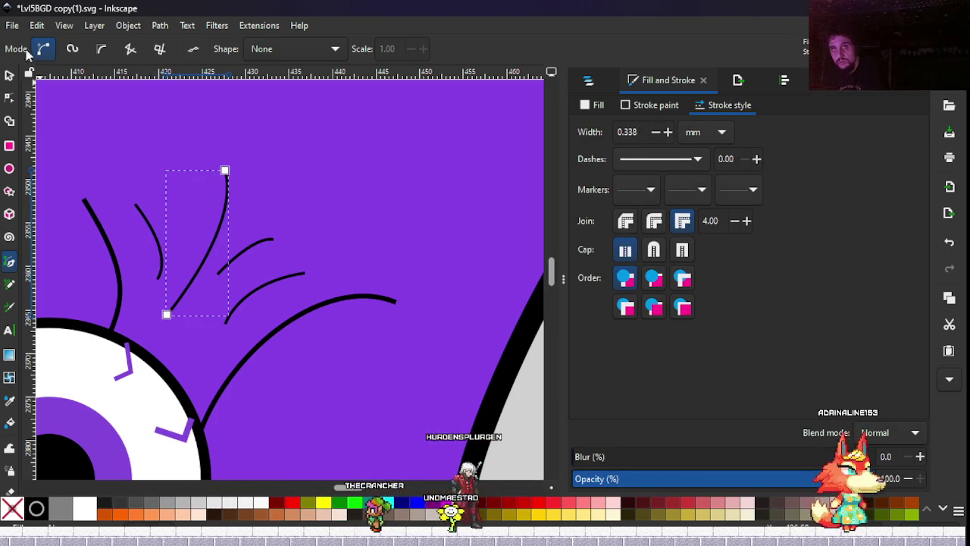
Select the large purple slime shape.
click(9, 75)
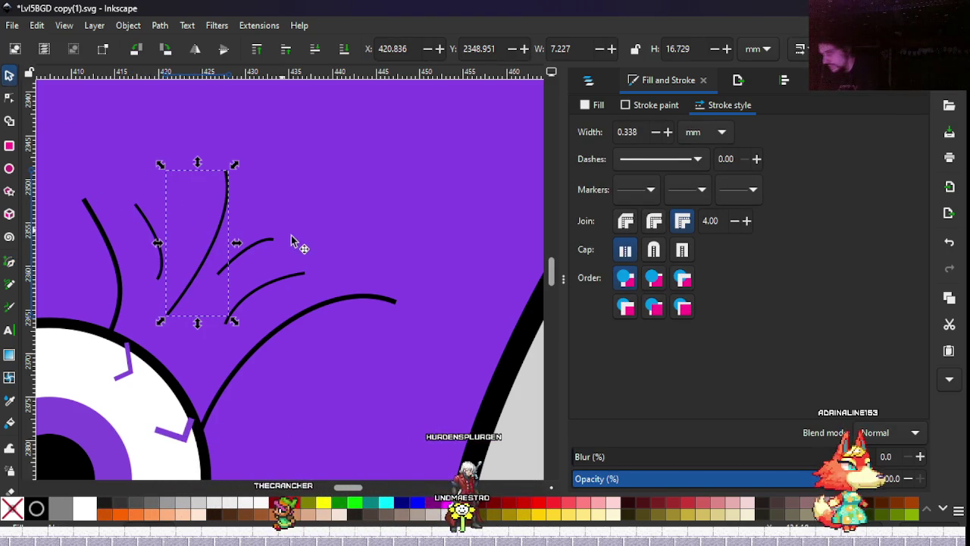
click(303, 402)
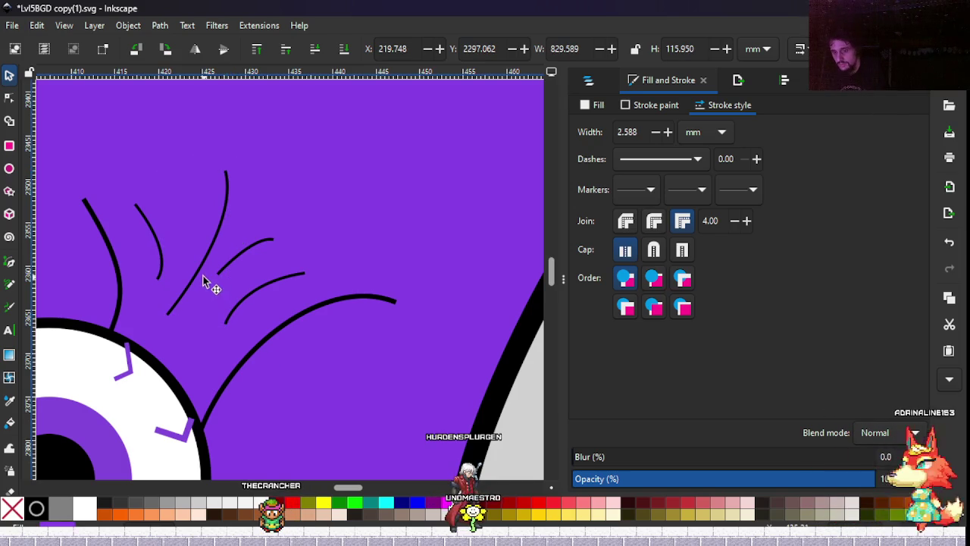
ctrl+scroll(193, 282, down, 5)
ctrl+scroll(216, 296, up, 1)
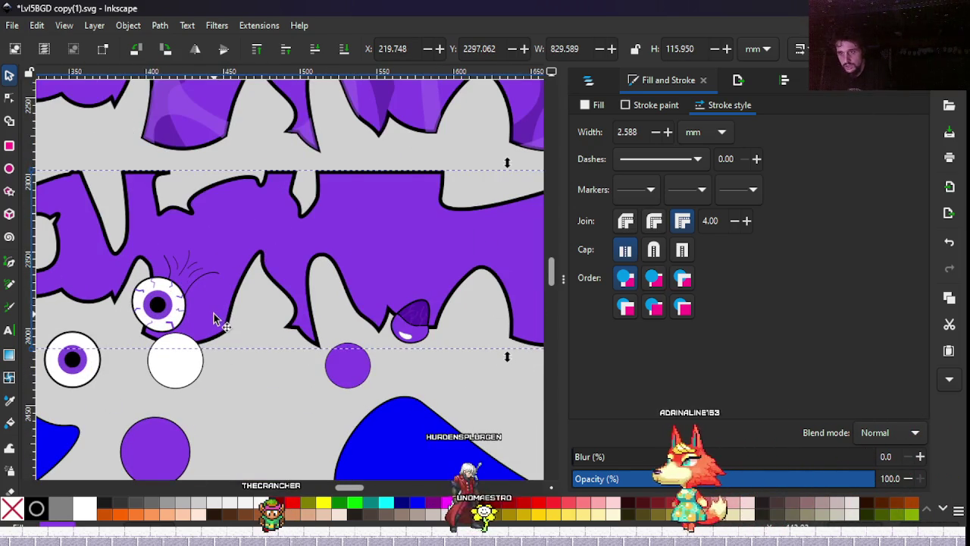
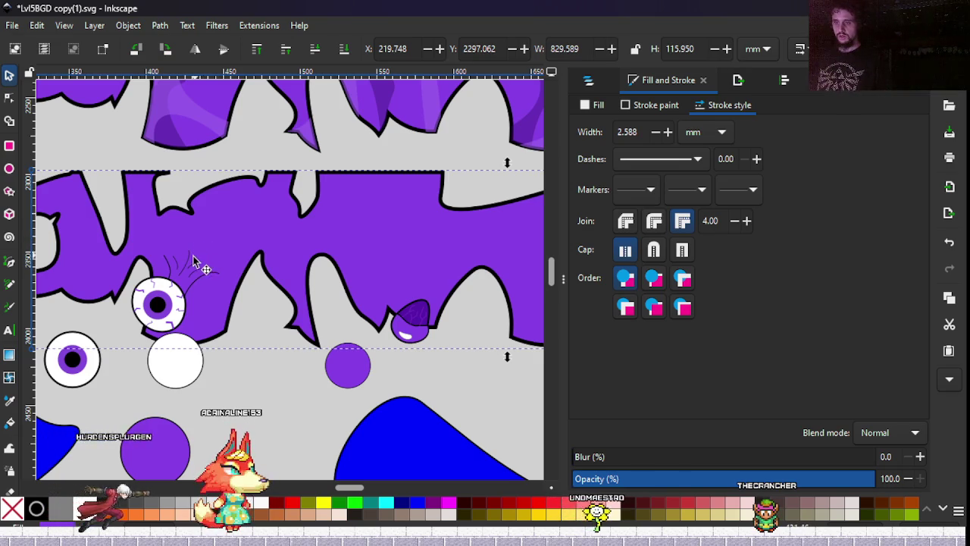
Zoom in on the eyeball and select the fine hair strokes above it.
scroll(190, 259, up, 2)
scroll(189, 263, up, 3)
scroll(202, 284, left, 2)
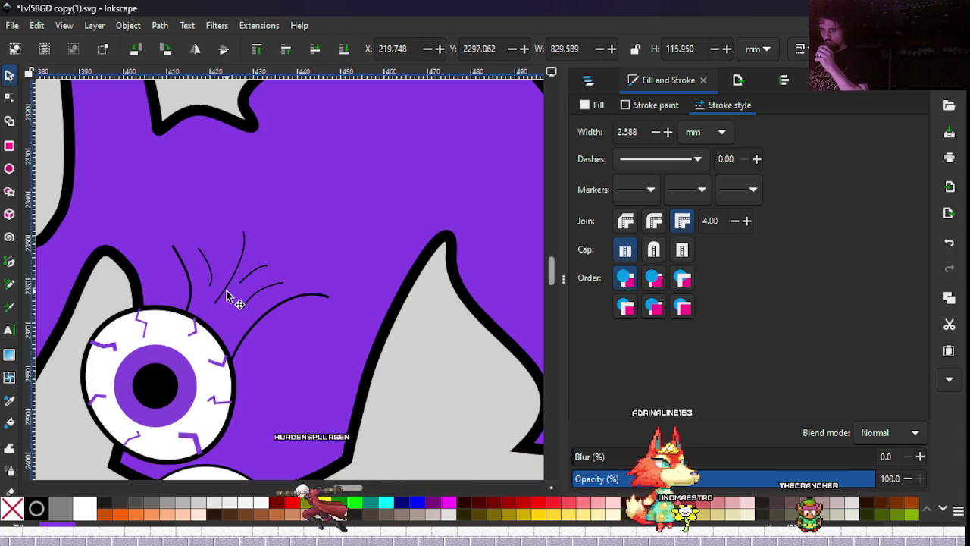
click(241, 340)
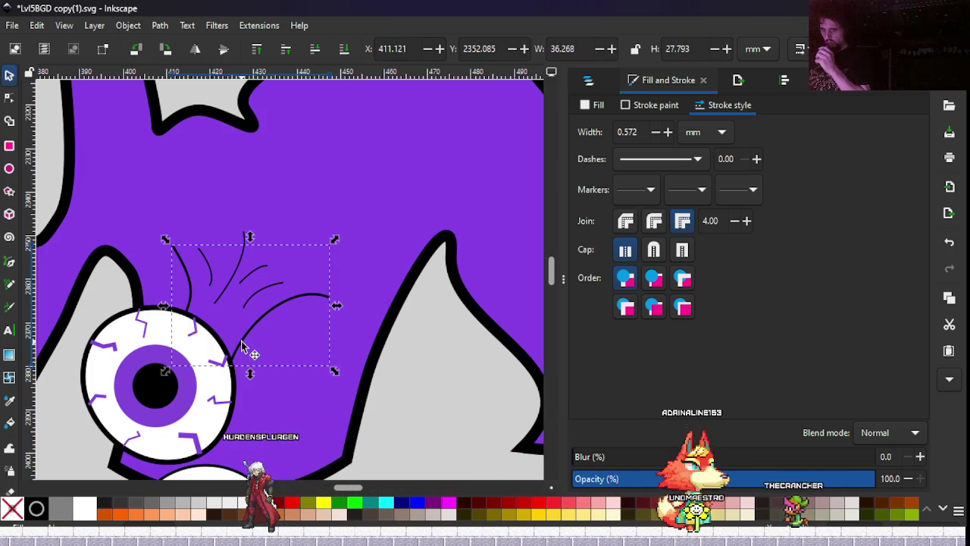
Give the hair tuft a flat colour fill and start editing its nodes.
click(597, 104)
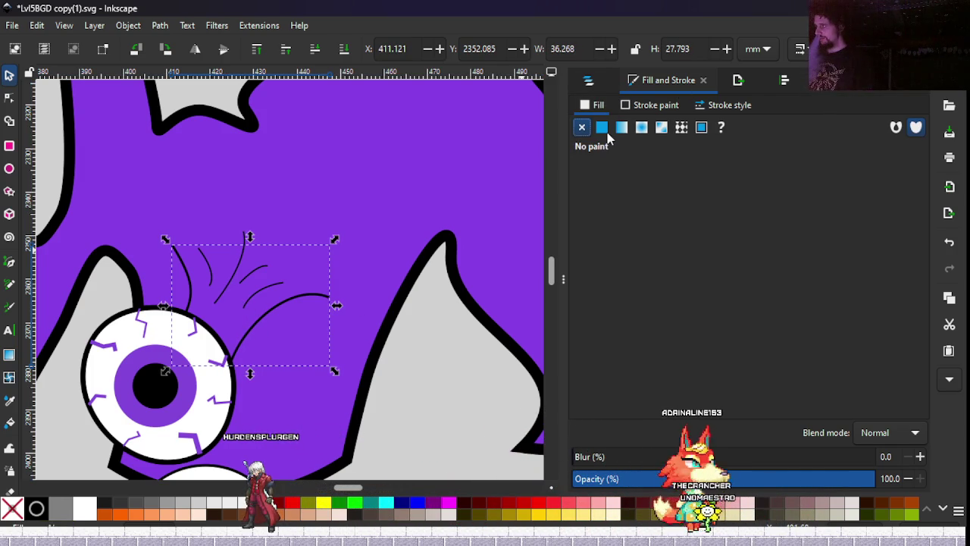
click(601, 128)
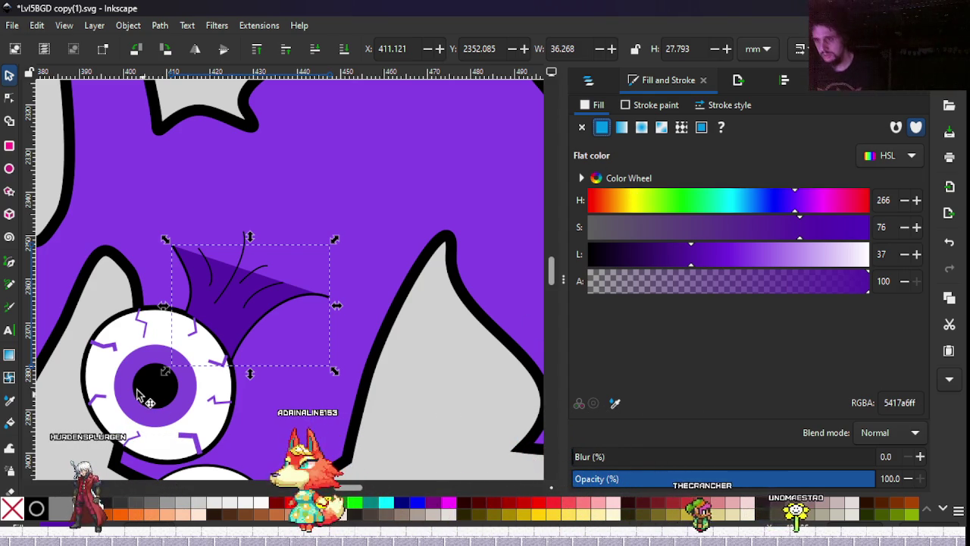
key(n)
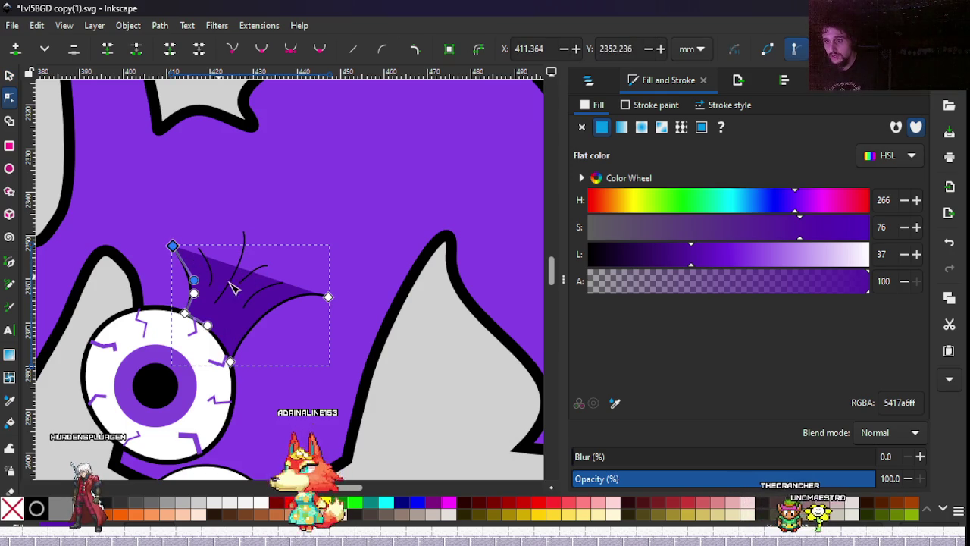
click(173, 246)
drag(175, 248, 195, 251)
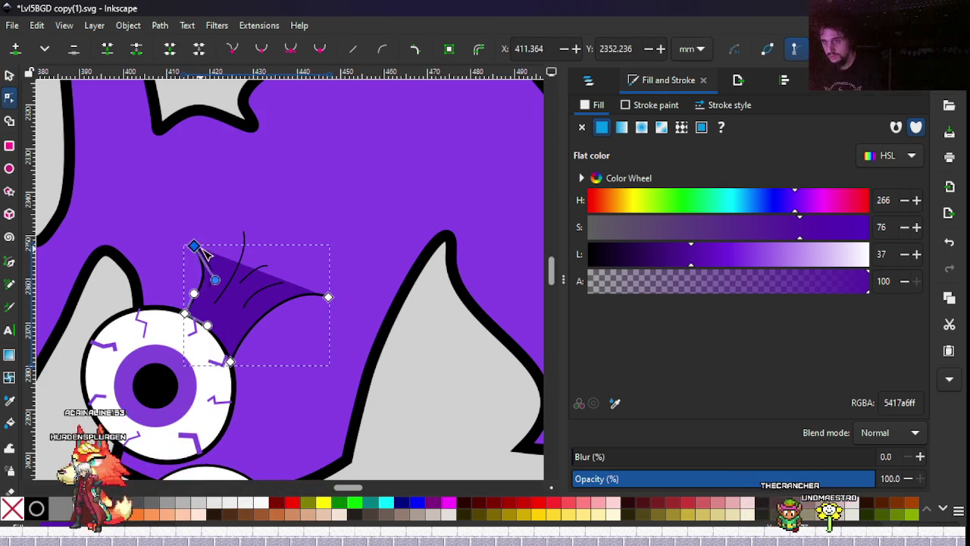
Try moving the tuft's top and tip nodes, undoing each attempt.
key(ctrl+z)
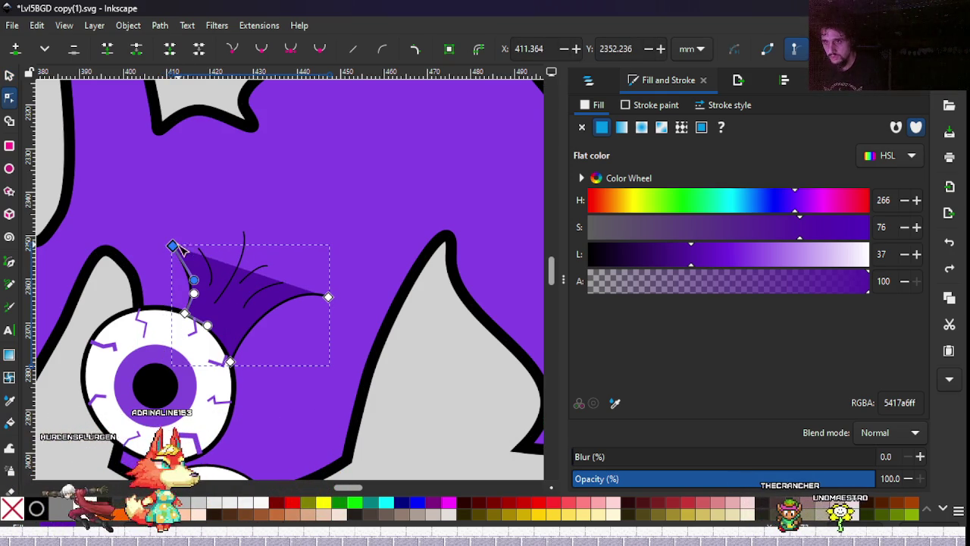
drag(173, 247, 209, 253)
key(ctrl+z)
click(328, 296)
drag(295, 284, 273, 232)
key(ctrl+z)
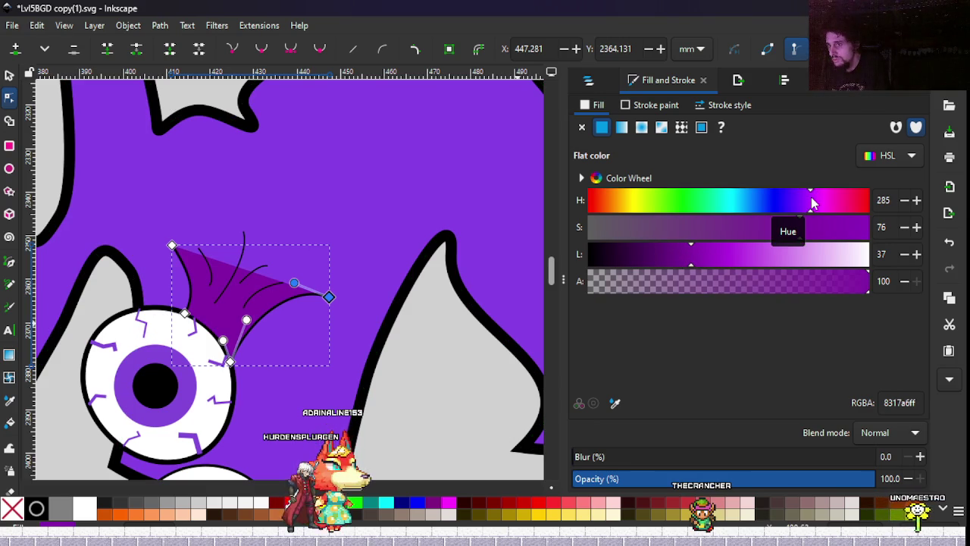
Fill the tuft with the sampled background purple lowered to lightness 53 (7a2ee2ff).
click(615, 404)
click(312, 407)
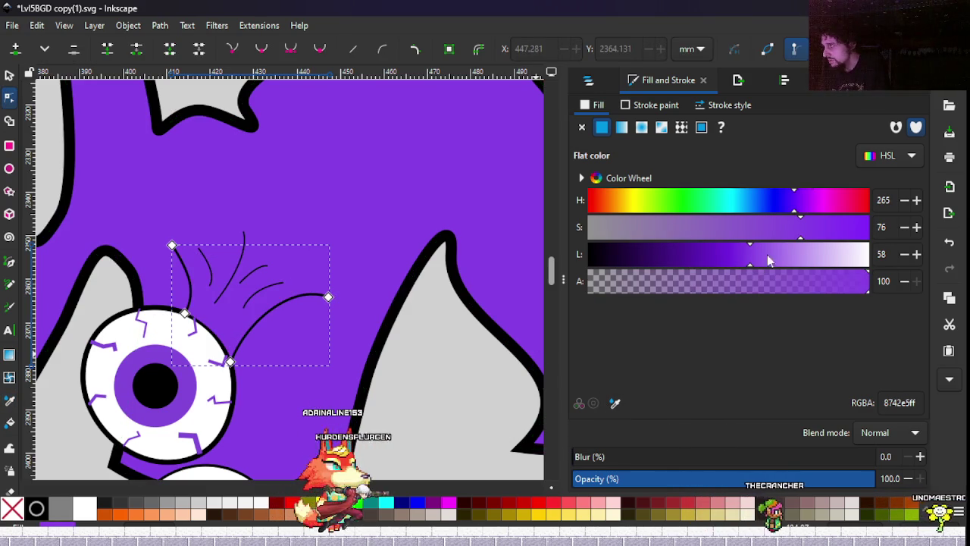
drag(748, 263, 745, 263)
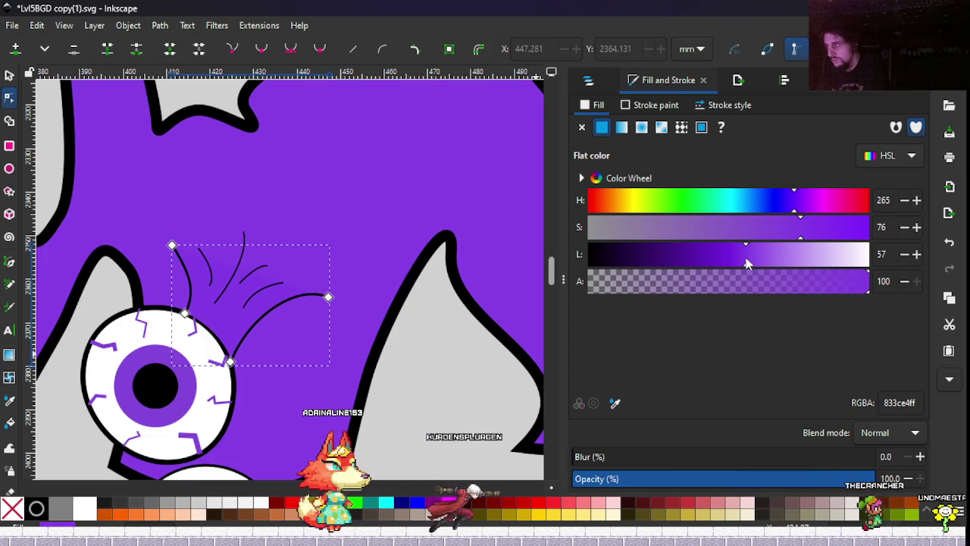
scroll(741, 263, down, 4)
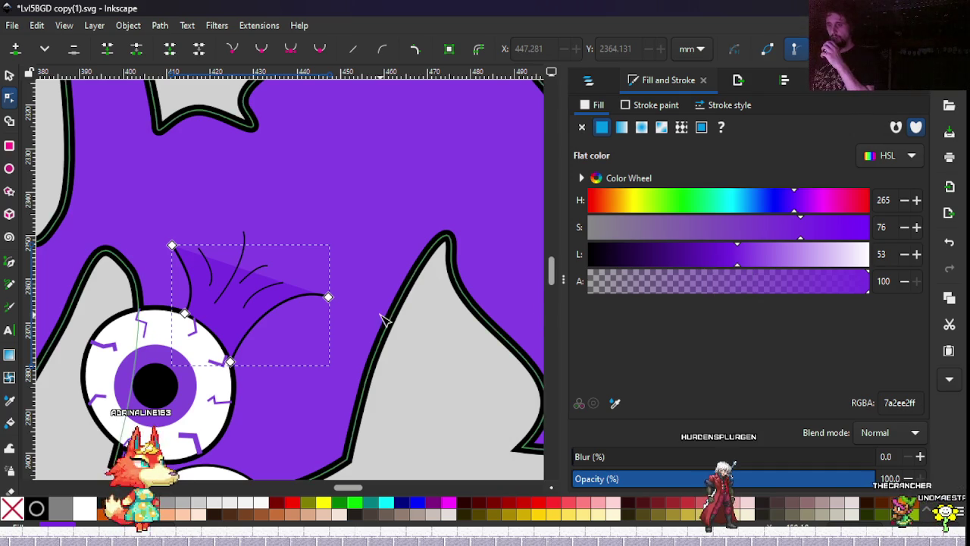
drag(383, 318, 427, 284)
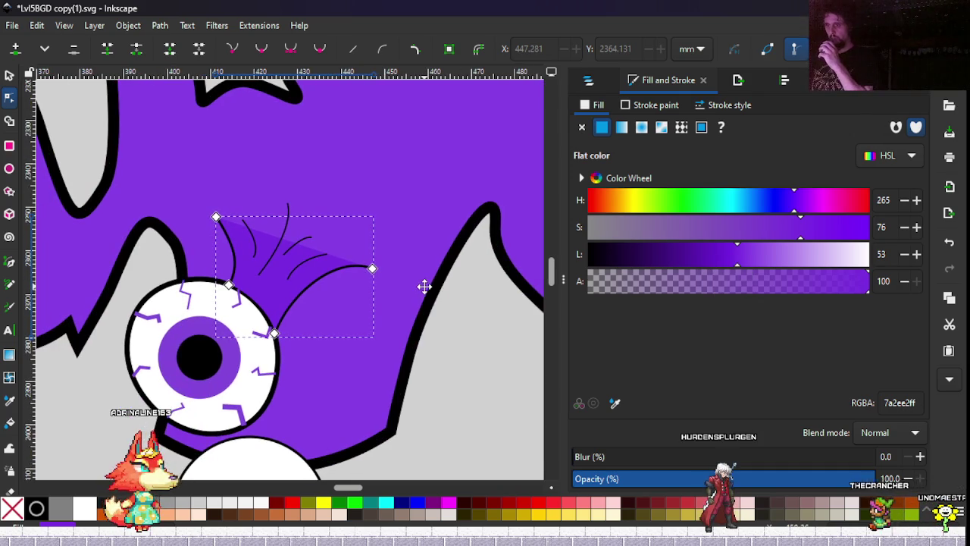
click(9, 75)
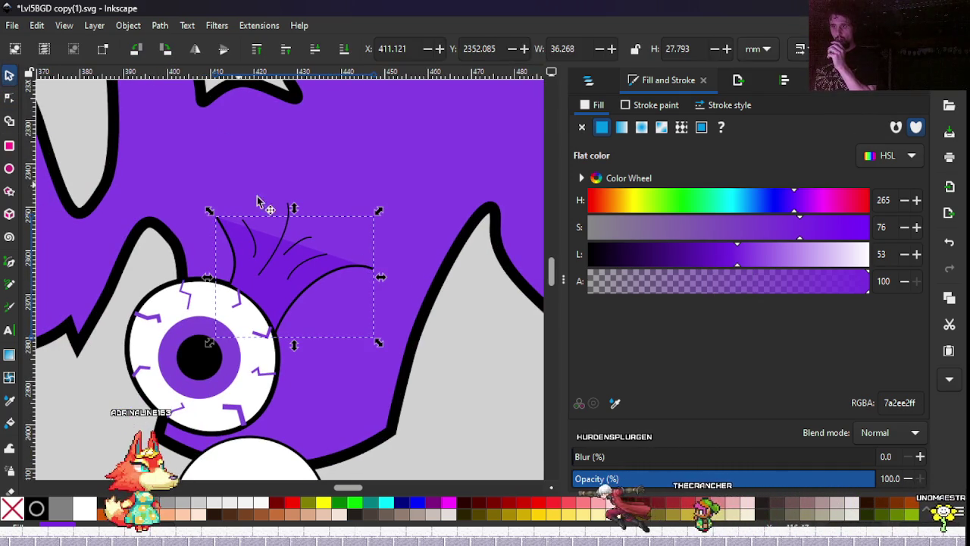
Move one hair stroke down-left and pull its top node down-left.
click(287, 237)
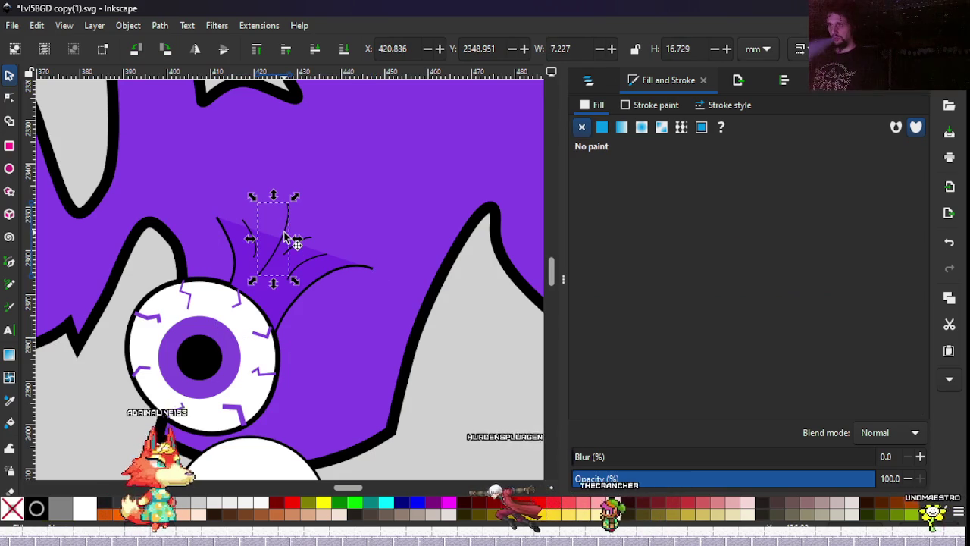
scroll(266, 239, up, 3)
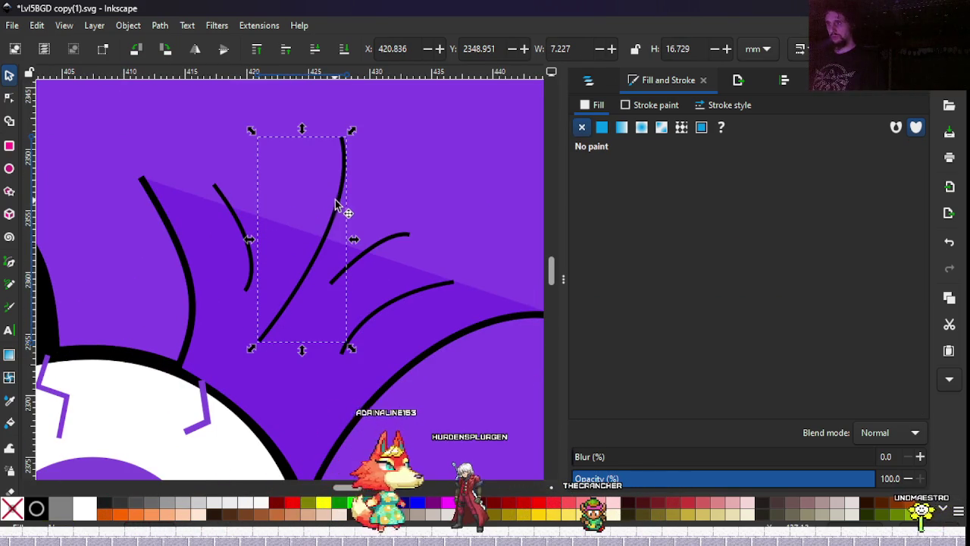
drag(335, 204, 309, 246)
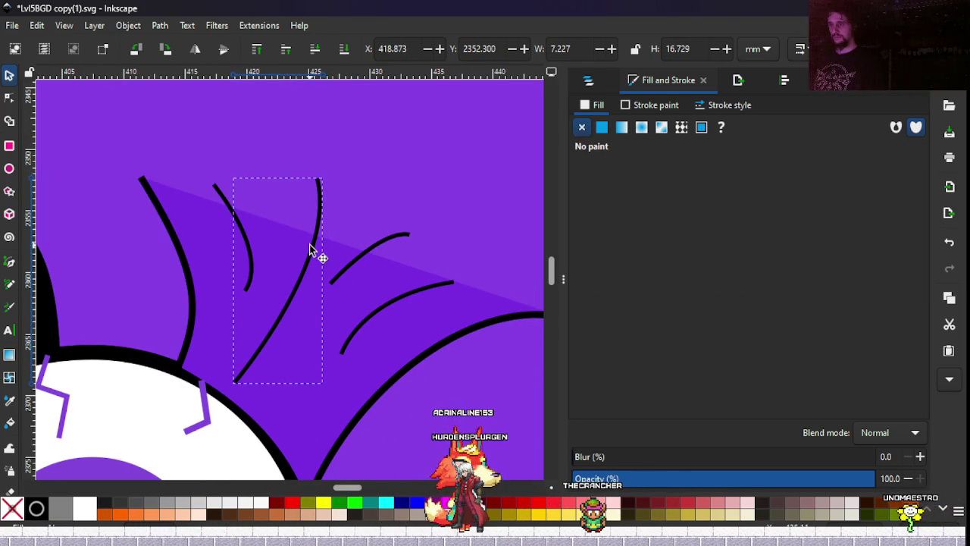
key(n)
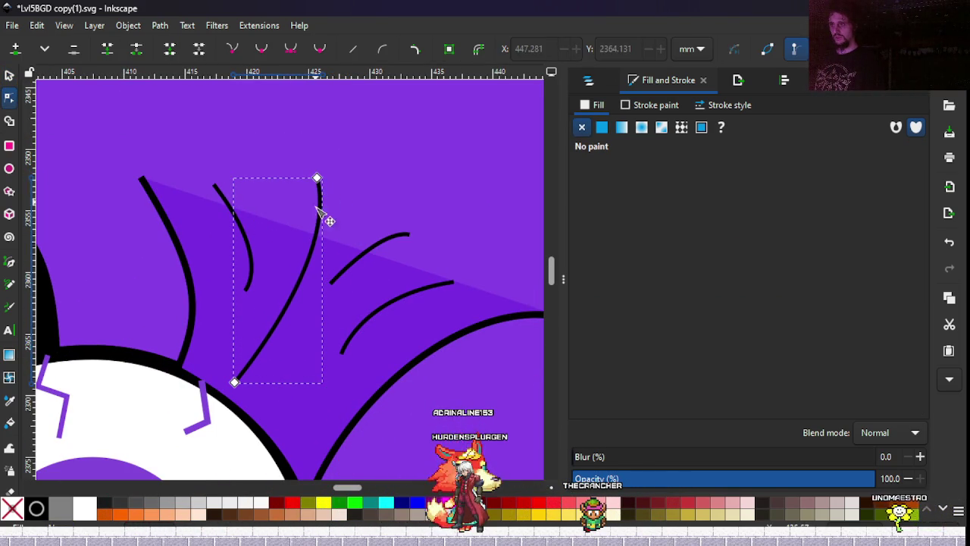
click(318, 237)
mouse_move(313, 182)
mouse_down()
mouse_move(279, 201)
mouse_move(313, 190)
mouse_move(295, 187)
mouse_move(306, 185)
mouse_move(303, 196)
mouse_up()
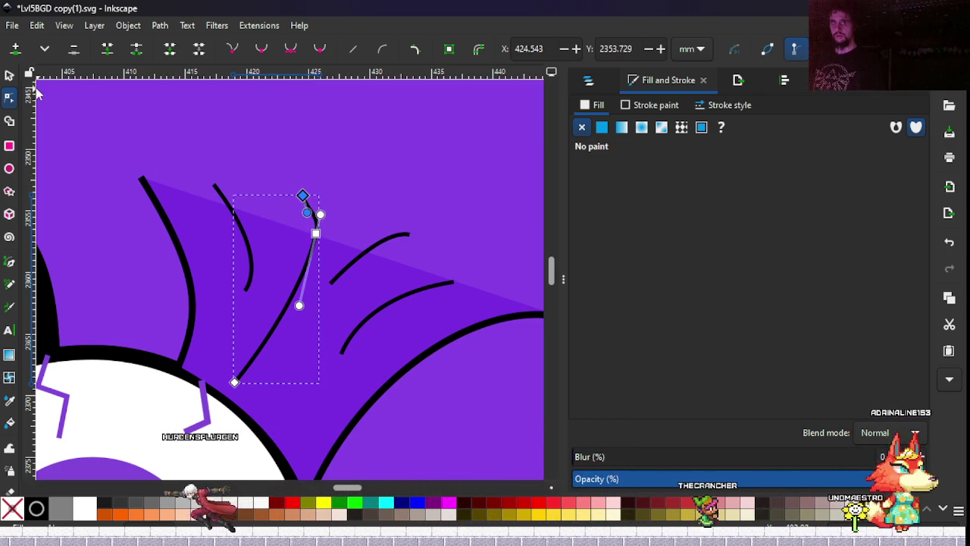
click(10, 75)
ctrl+scroll(216, 163, down, 1)
ctrl+scroll(216, 163, down, 2)
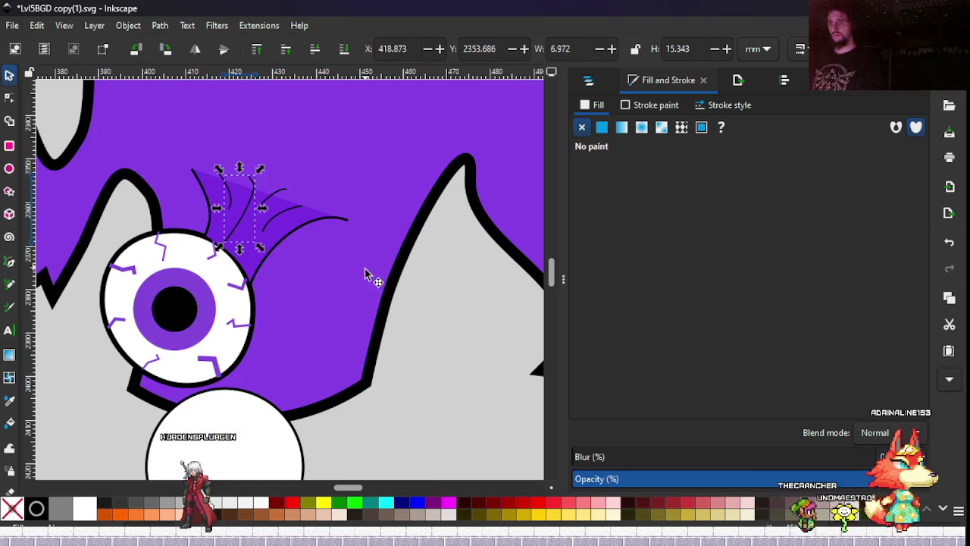
key(Escape)
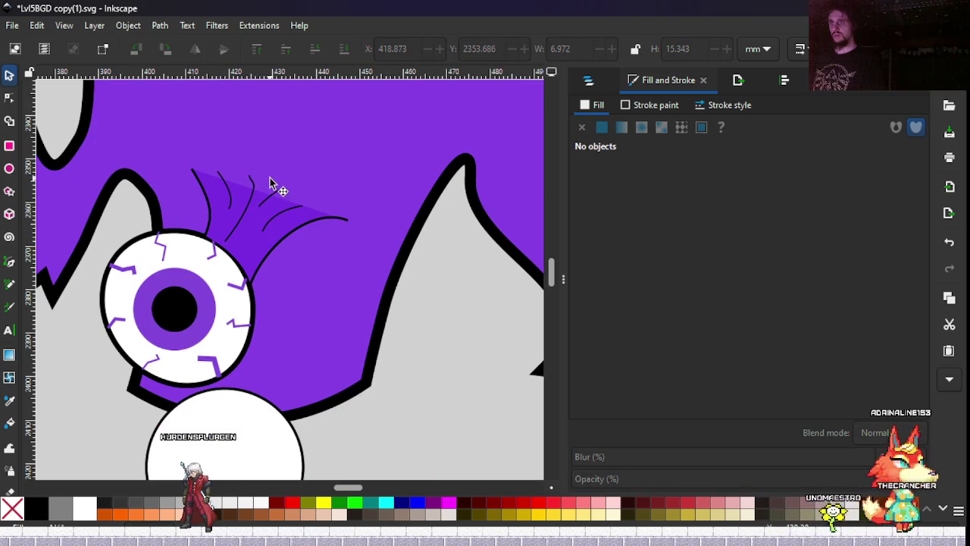
Nudge another small hair stroke down-left to X 420.432, Y 2361.607.
scroll(272, 189, down, 2)
drag(273, 211, 297, 266)
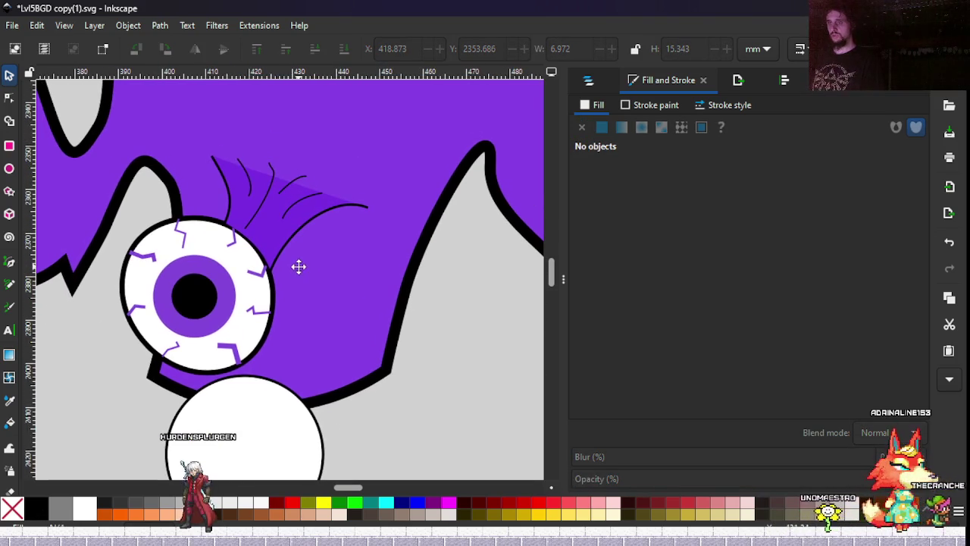
click(263, 203)
key(Delete)
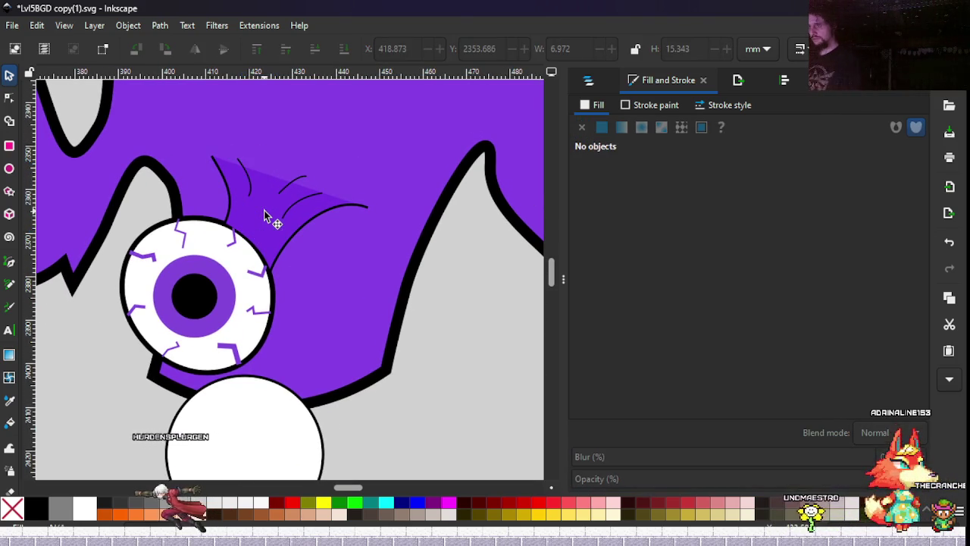
drag(294, 188, 260, 212)
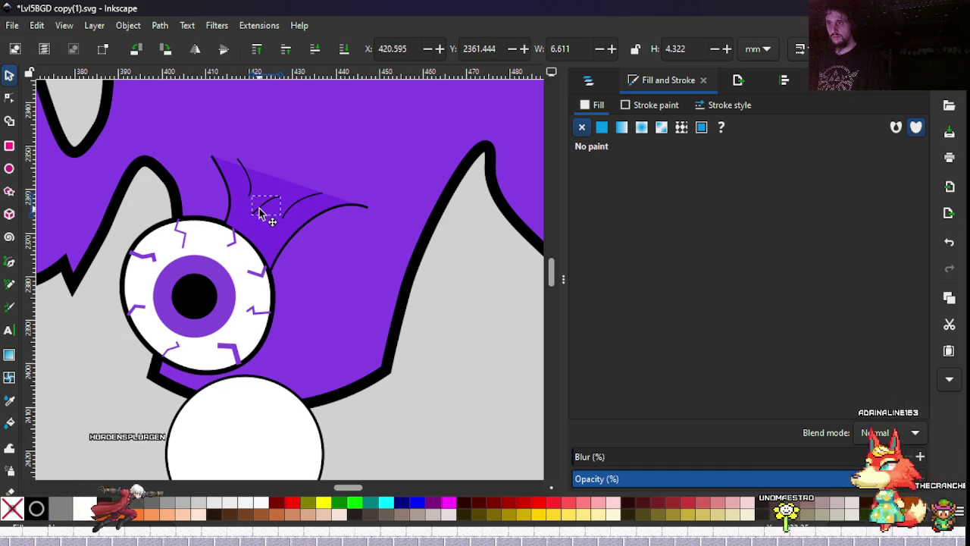
click(480, 327)
ctrl+scroll(275, 239, down, 4)
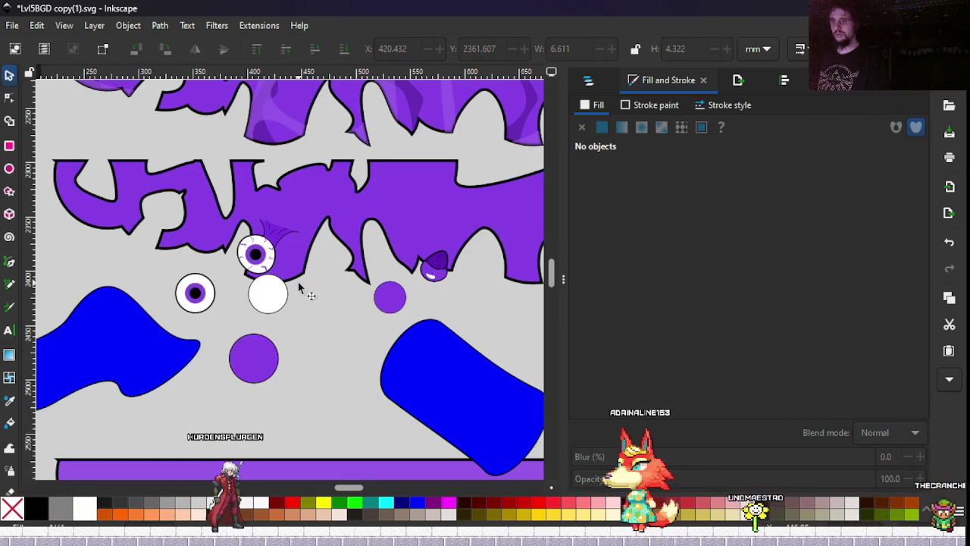
click(267, 244)
ctrl+scroll(267, 244, up, 3)
click(258, 241)
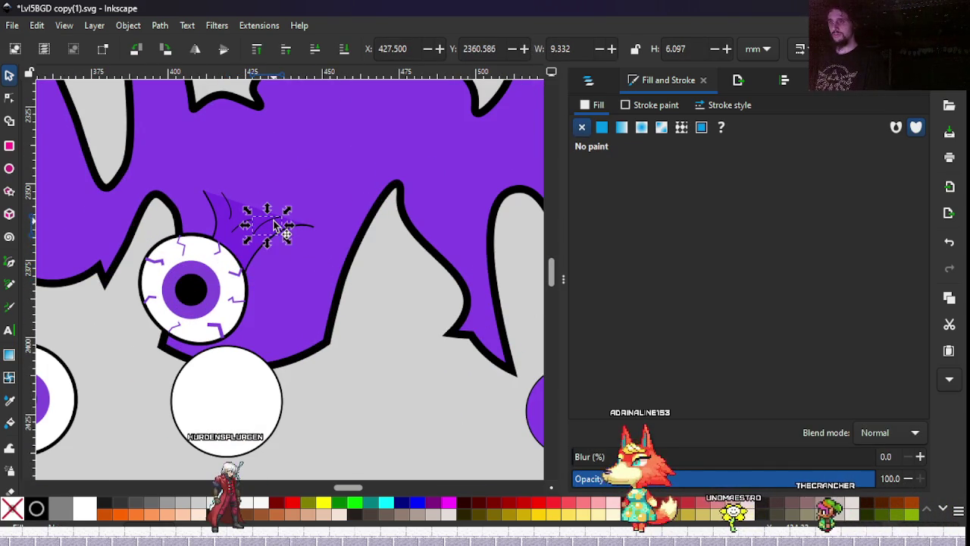
click(238, 254)
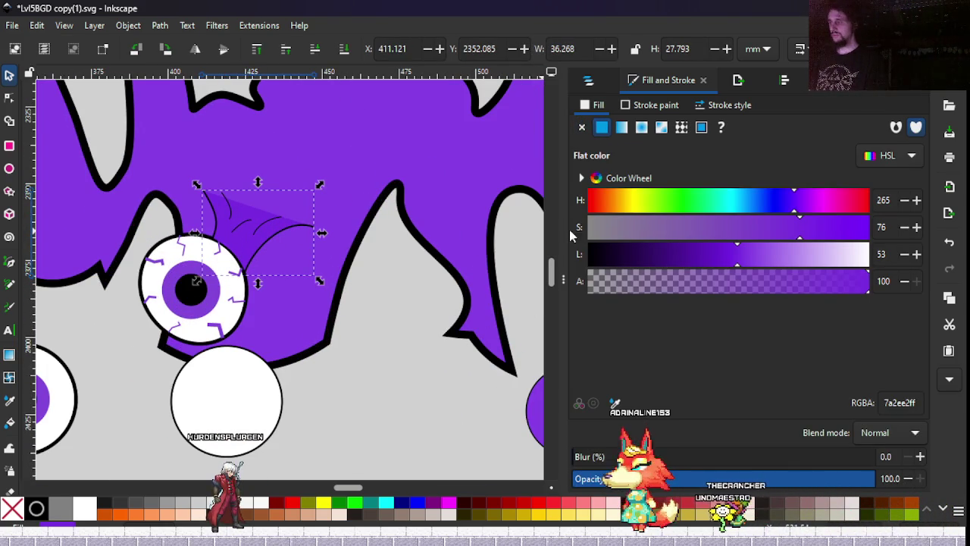
key(d)
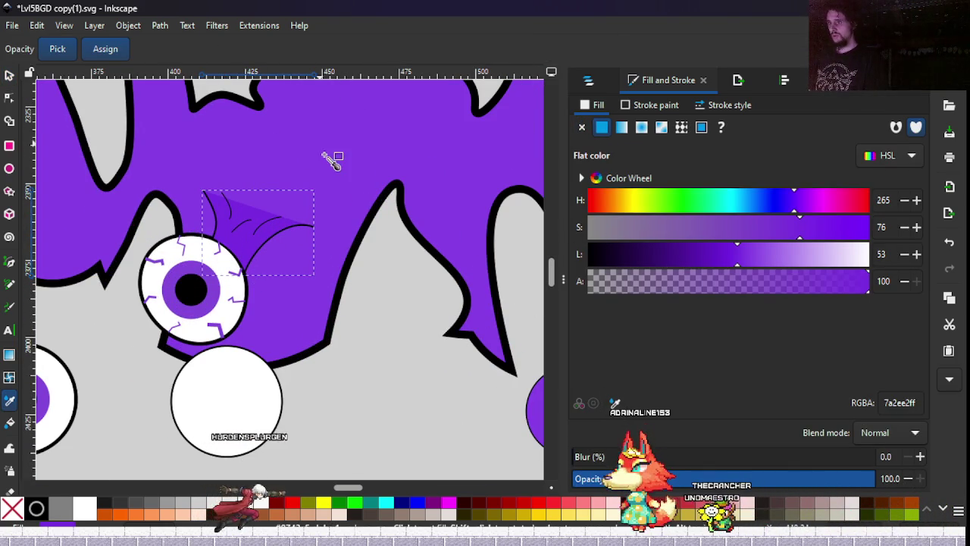
click(325, 163)
key(ctrl+s)
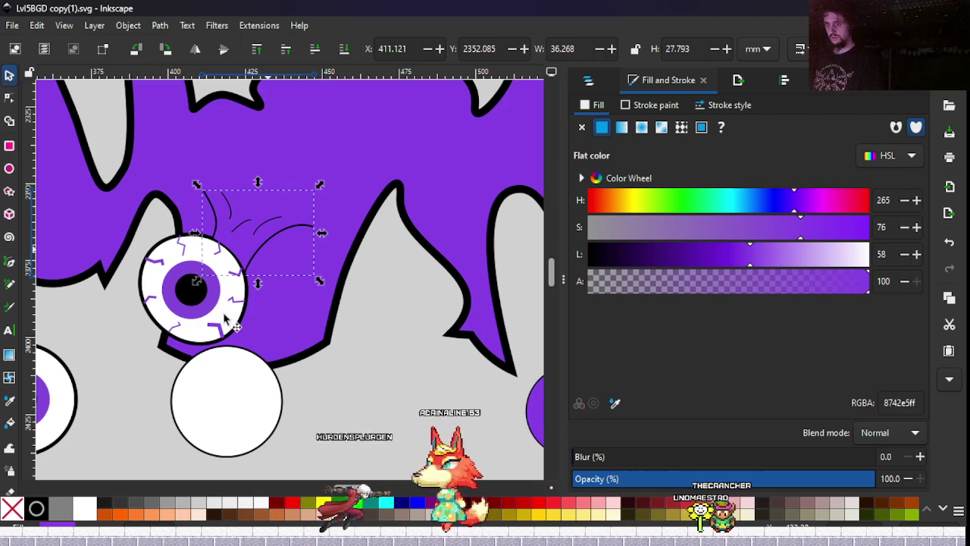
scroll(176, 328, down, 1)
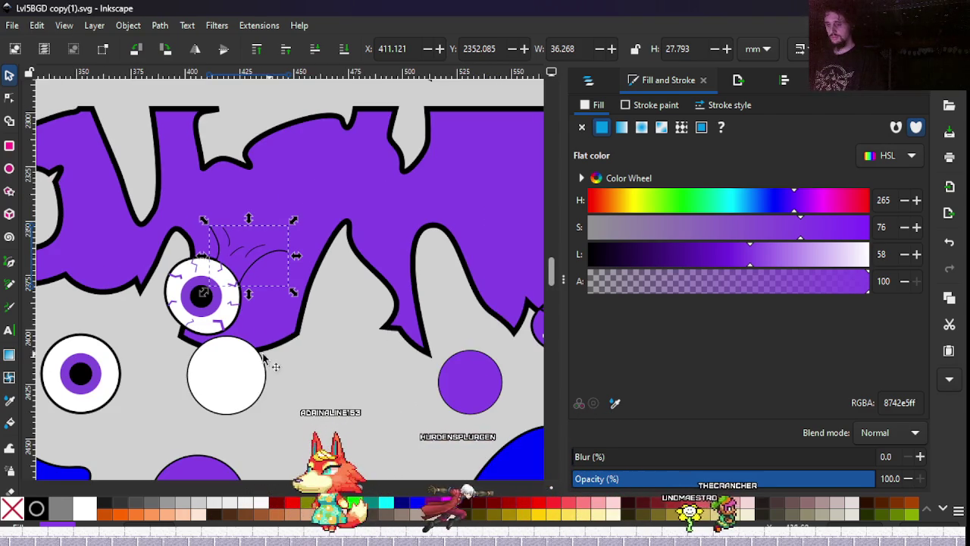
scroll(278, 359, left, 3)
scroll(394, 347, left, 1)
click(377, 356)
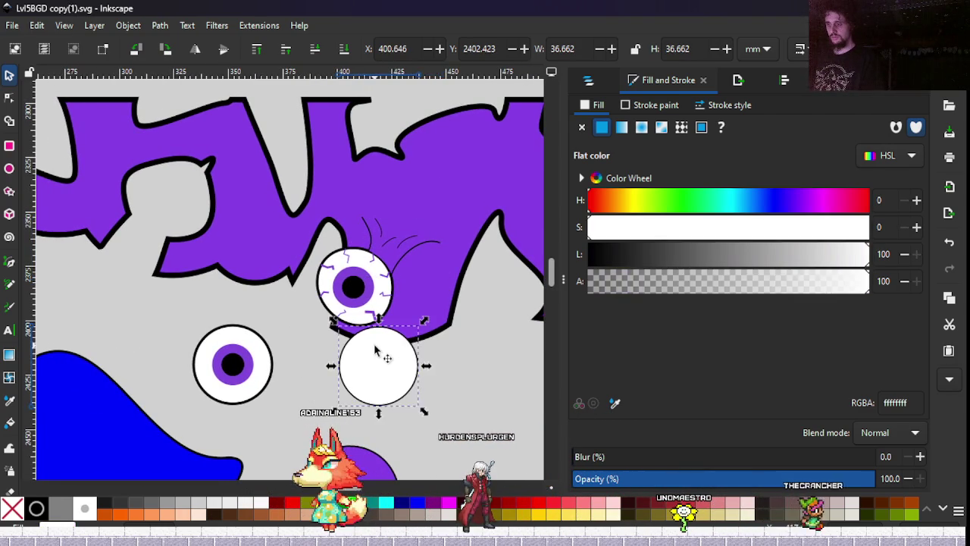
drag(377, 355, 382, 392)
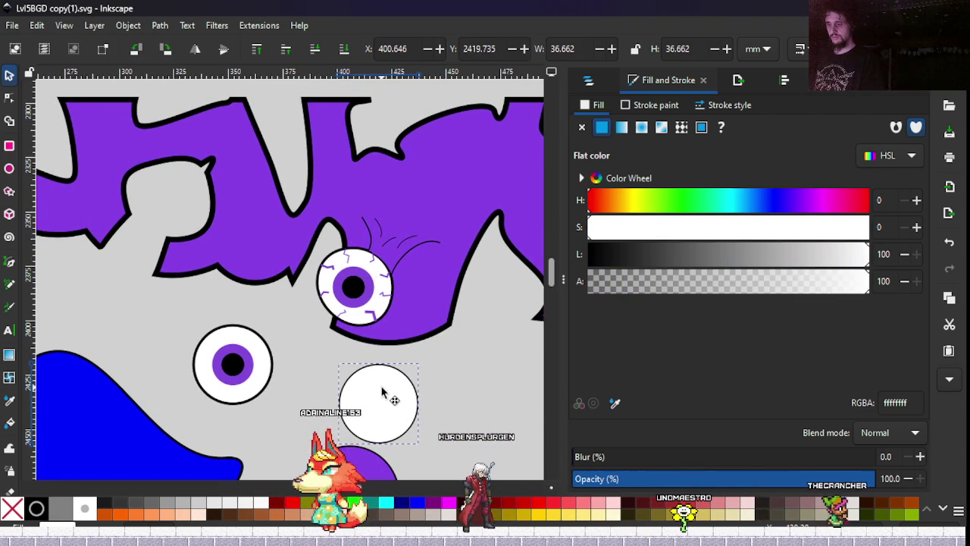
click(295, 354)
drag(251, 307, 384, 373)
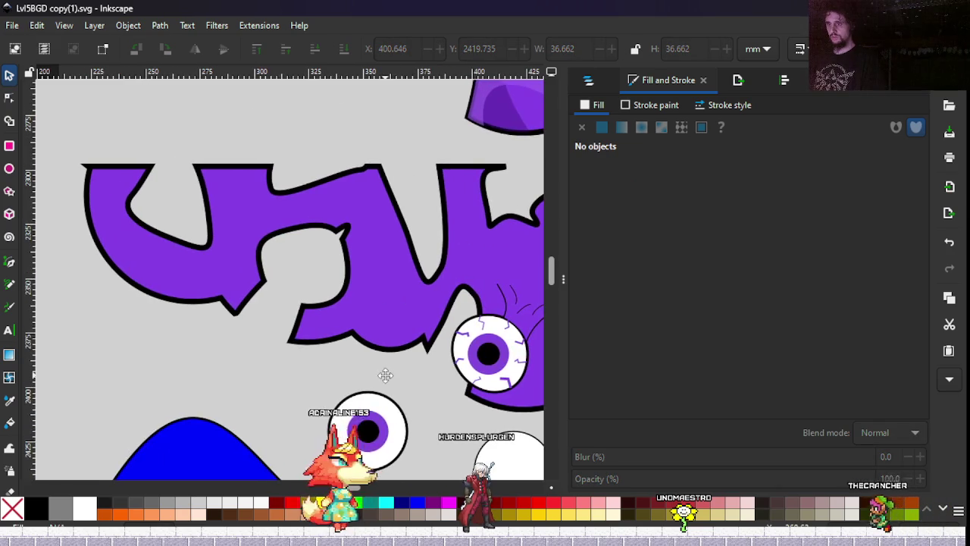
scroll(384, 314, up, 2)
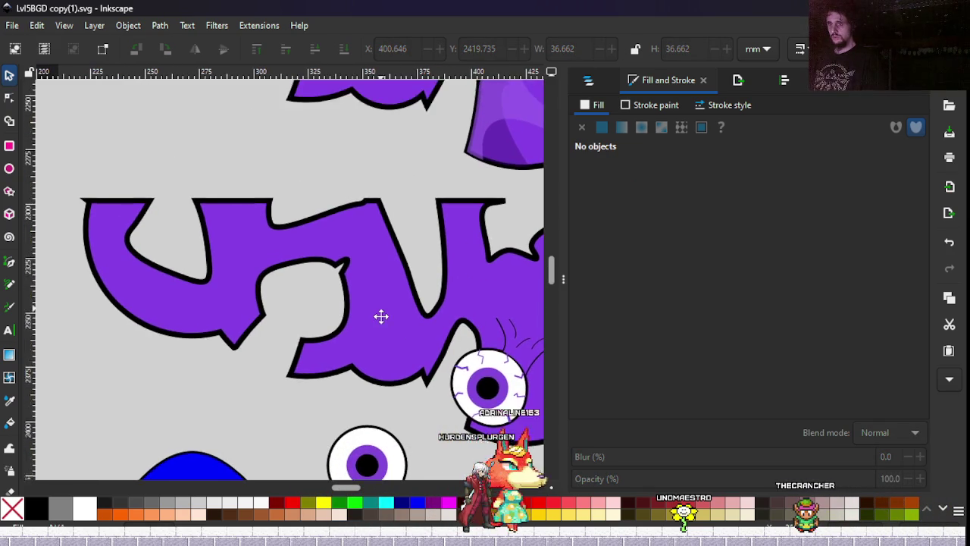
drag(377, 311, 360, 282)
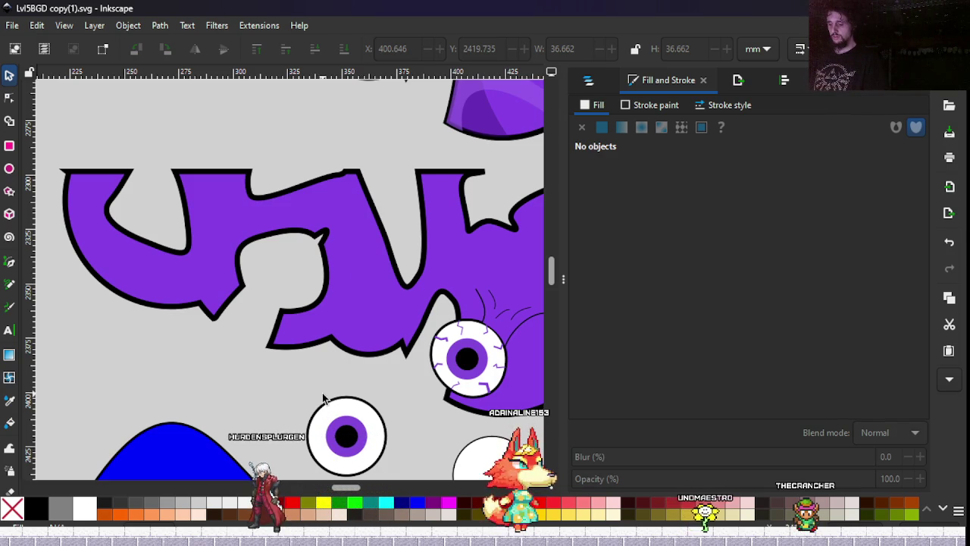
click(324, 418)
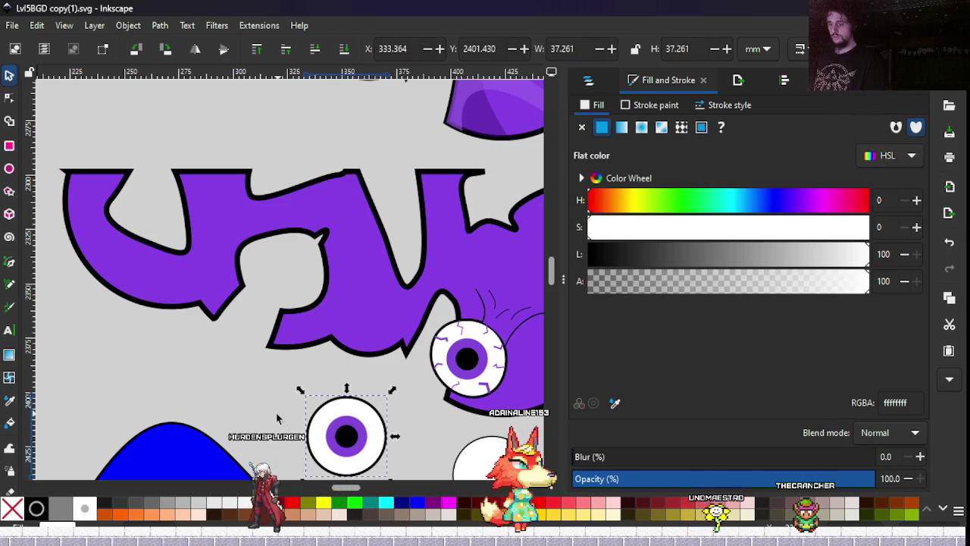
Fill the lower eyeball's outer circle with the sampled purple.
mouse_move(265, 386)
mouse_down()
mouse_move(169, 216)
mouse_move(180, 285)
mouse_up()
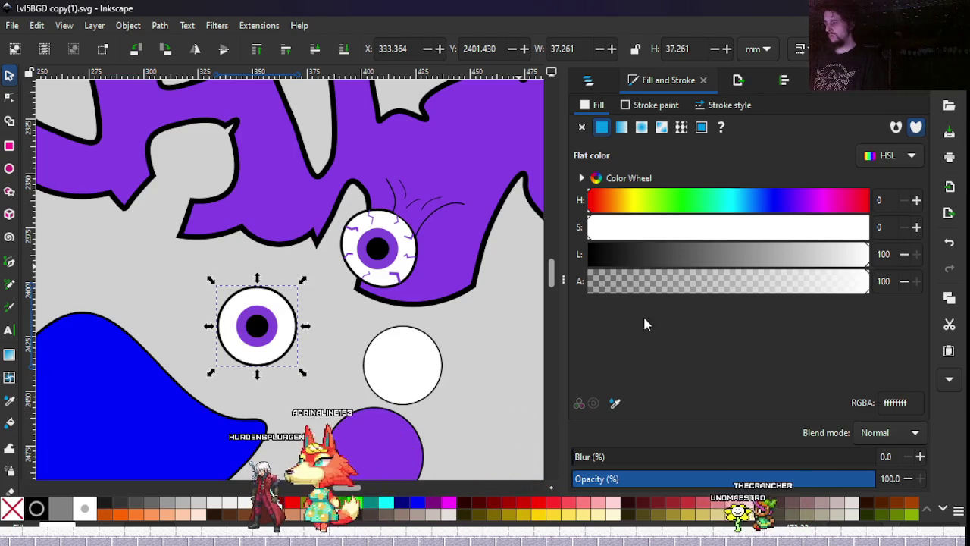
click(616, 404)
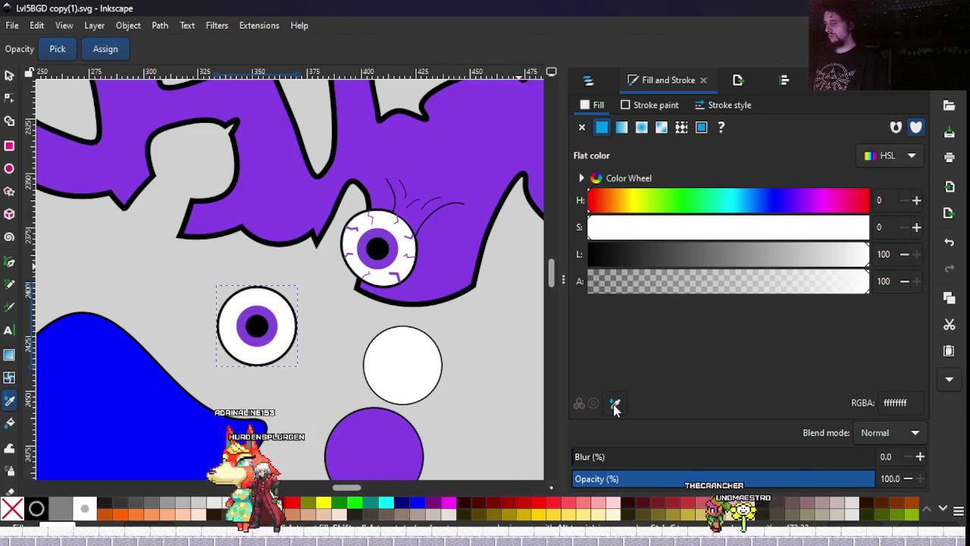
click(271, 318)
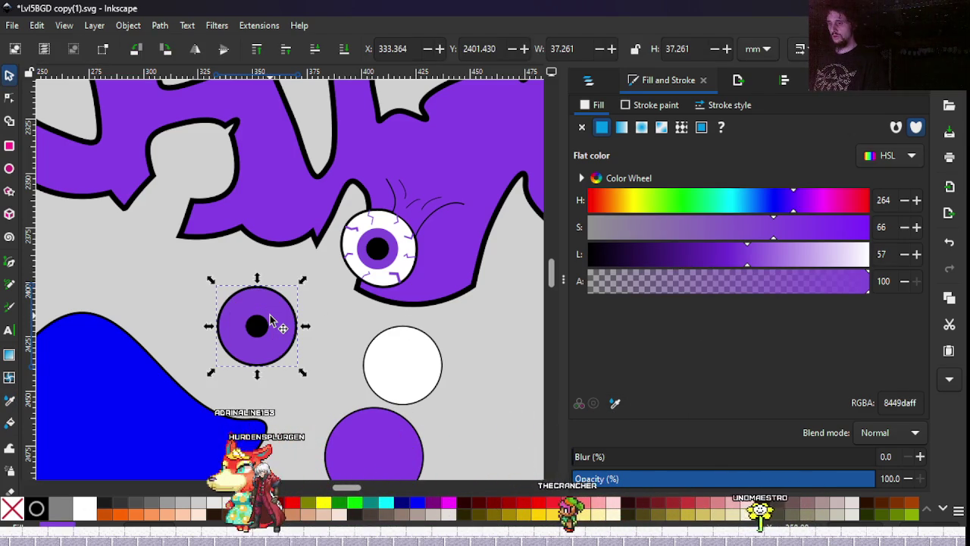
Make the pupil white with no outline.
click(270, 316)
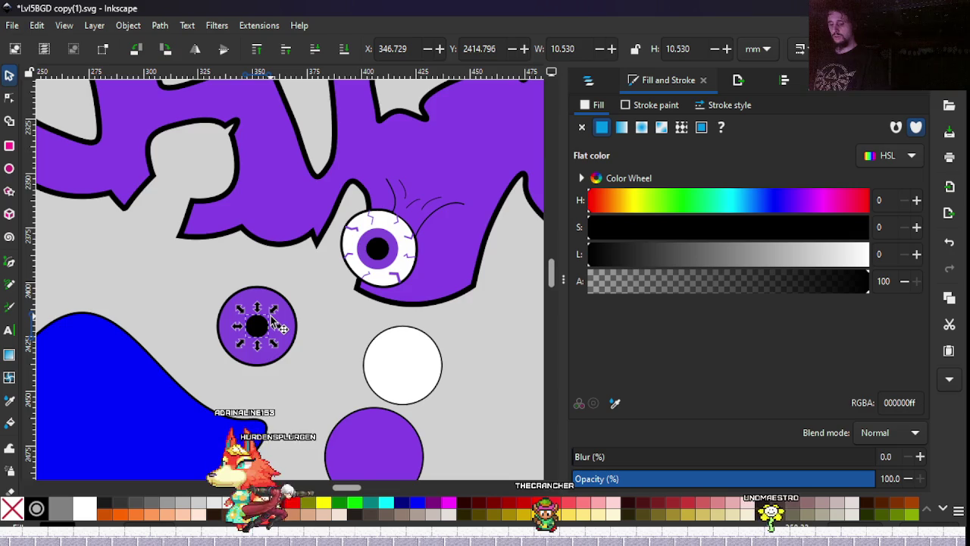
ctrl+scroll(271, 315, up, 3)
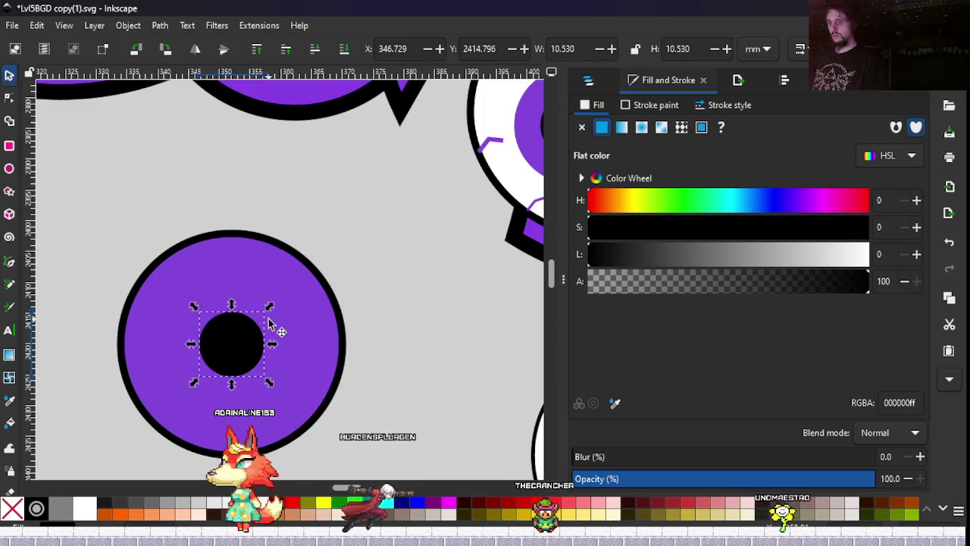
drag(688, 254, 918, 252)
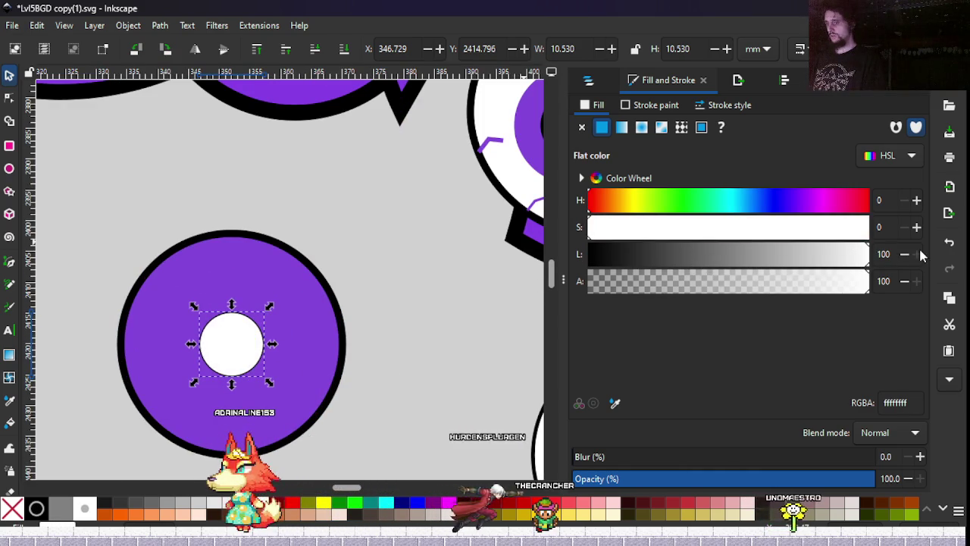
click(652, 104)
click(582, 126)
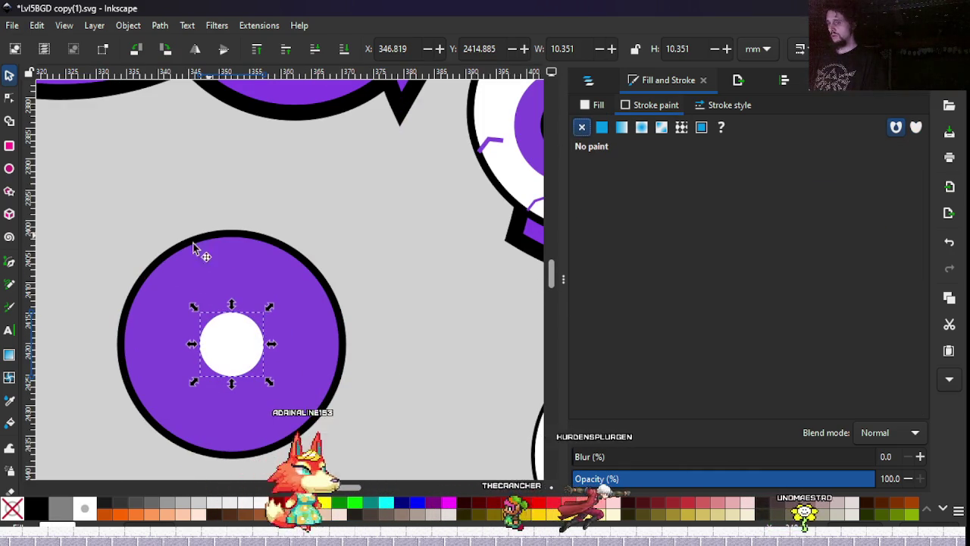
Fill the ring around the pupil black with no outline, then reselect it.
click(246, 305)
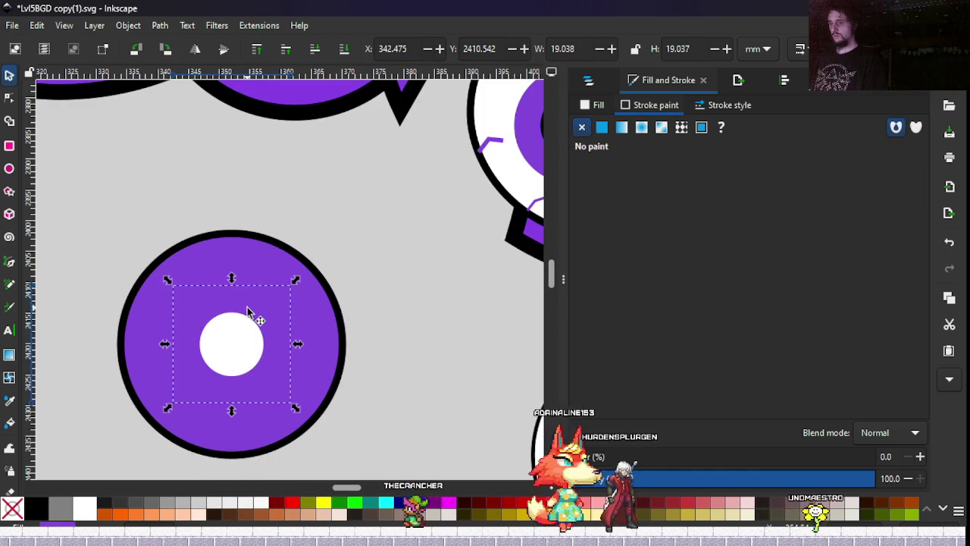
click(601, 127)
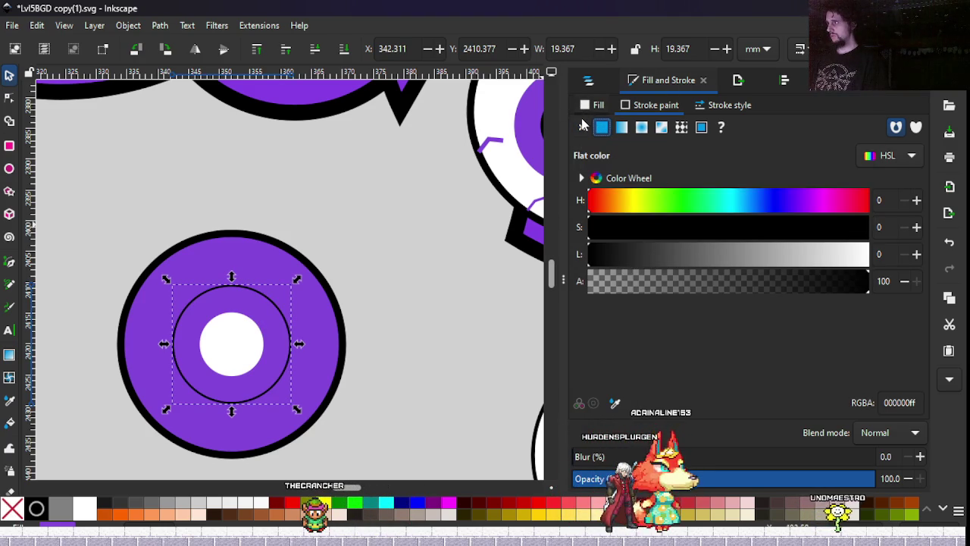
click(582, 127)
click(586, 108)
drag(615, 263, 542, 265)
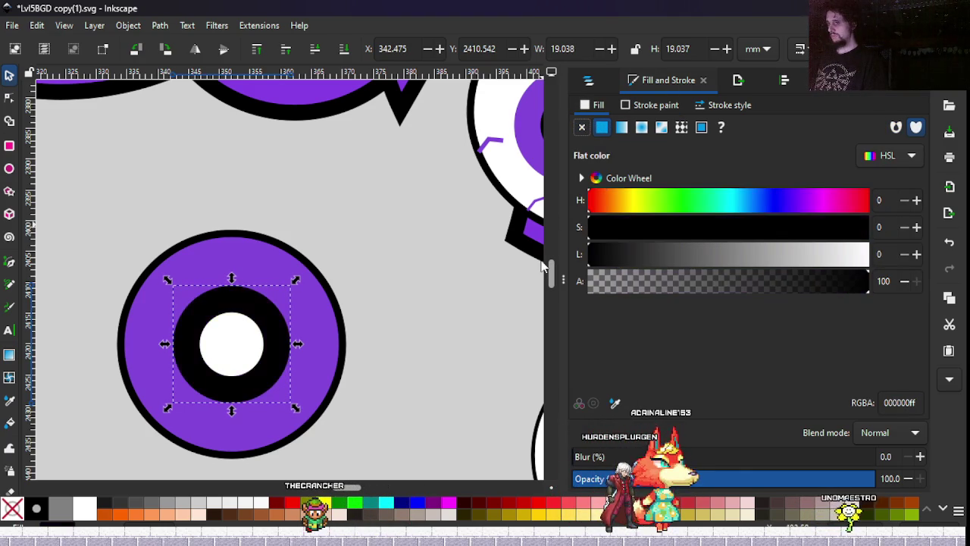
ctrl+scroll(429, 282, down, 4)
click(429, 284)
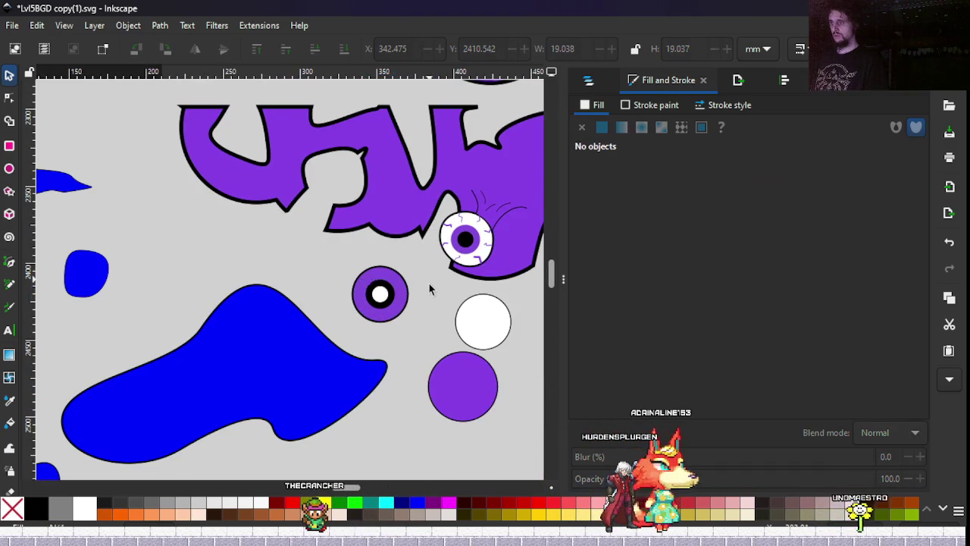
ctrl+scroll(350, 275, up, 3)
click(401, 290)
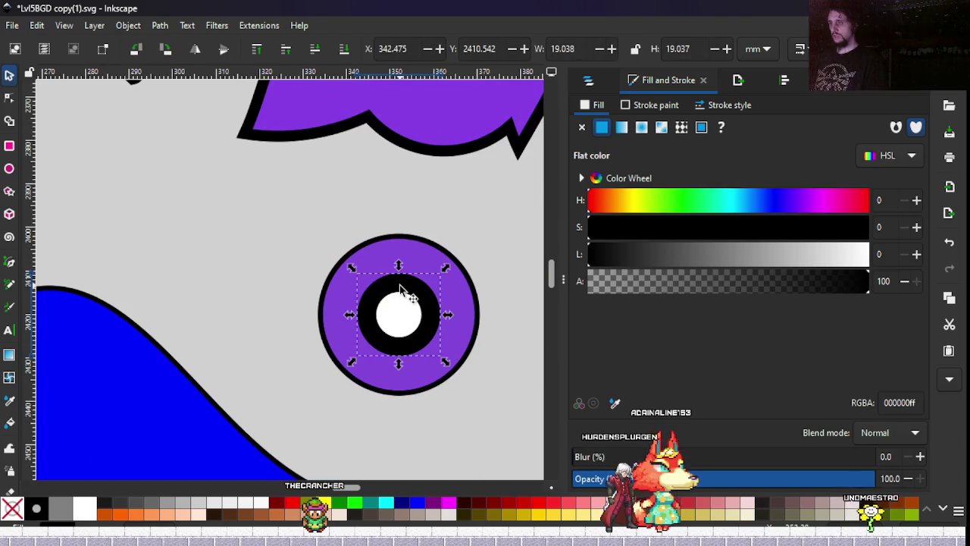
Delete the black ring and pan to show both eyes together.
key(Delete)
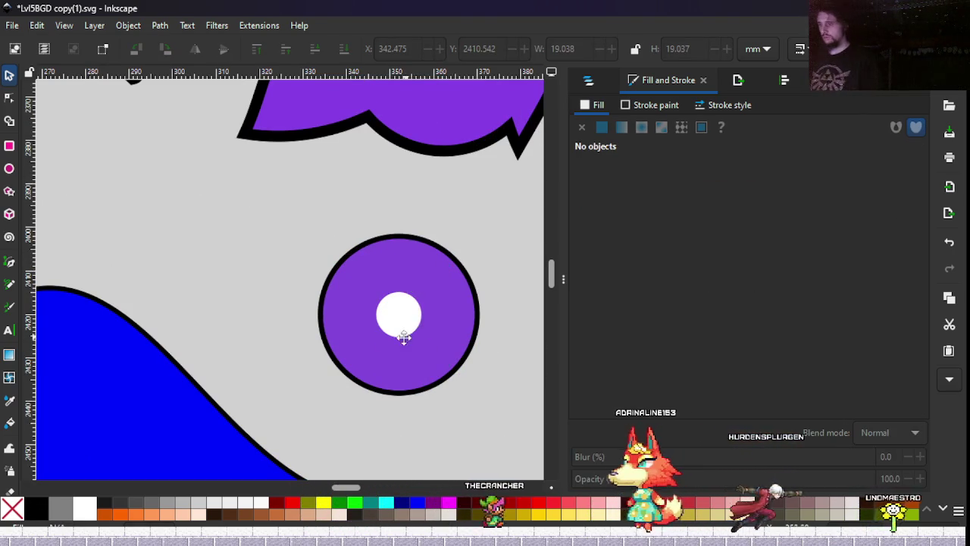
drag(406, 336, 251, 384)
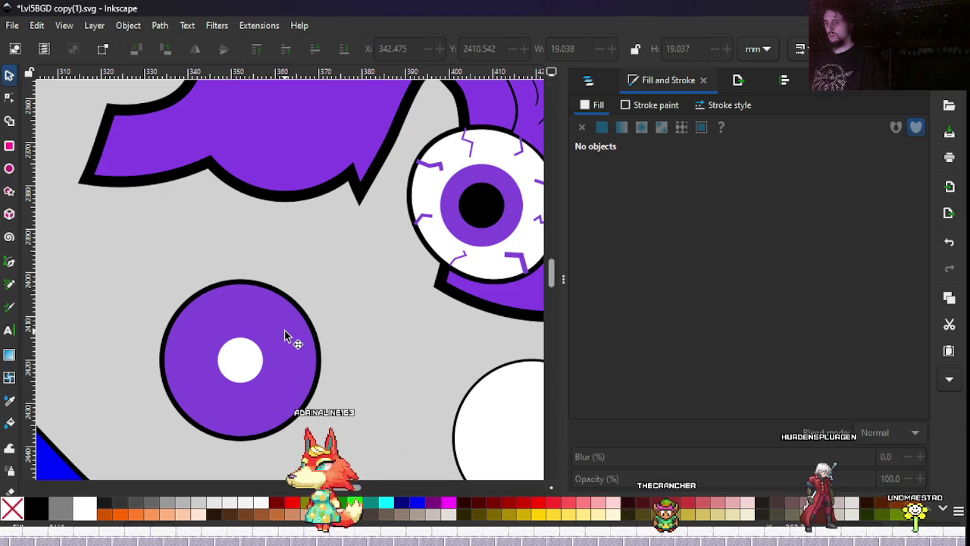
drag(285, 332, 213, 351)
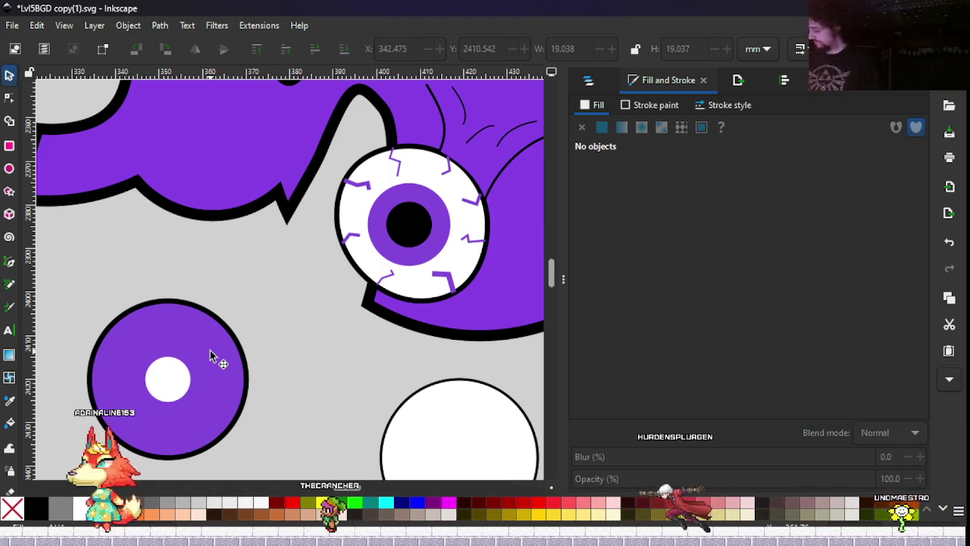
Darken the disc to lightness 48 and make its centre lavender d2bcf2ff (lightness 84).
click(137, 353)
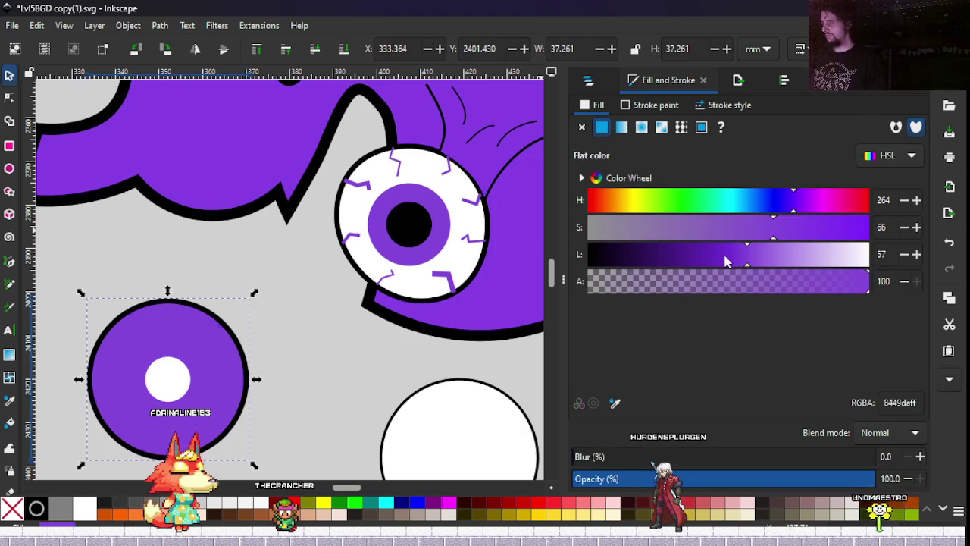
drag(724, 257, 718, 257)
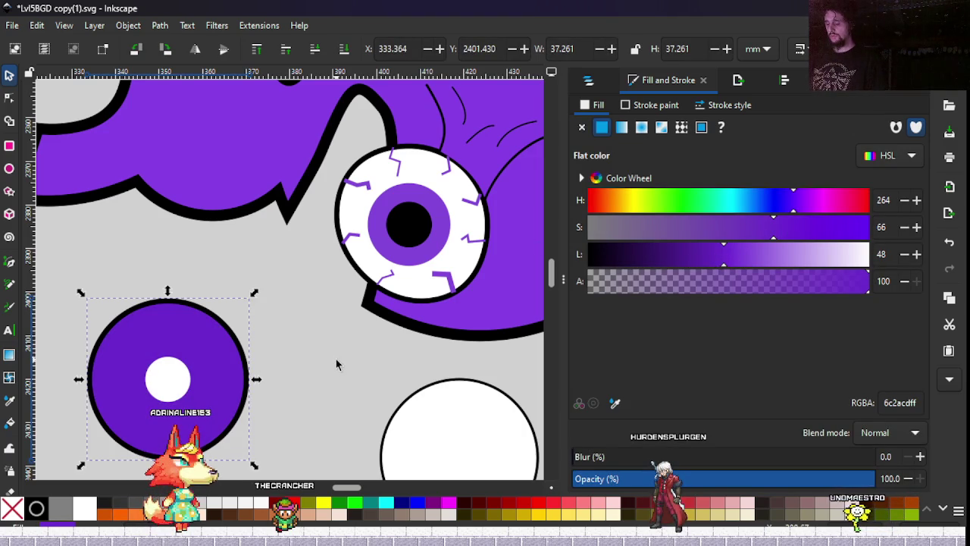
click(168, 379)
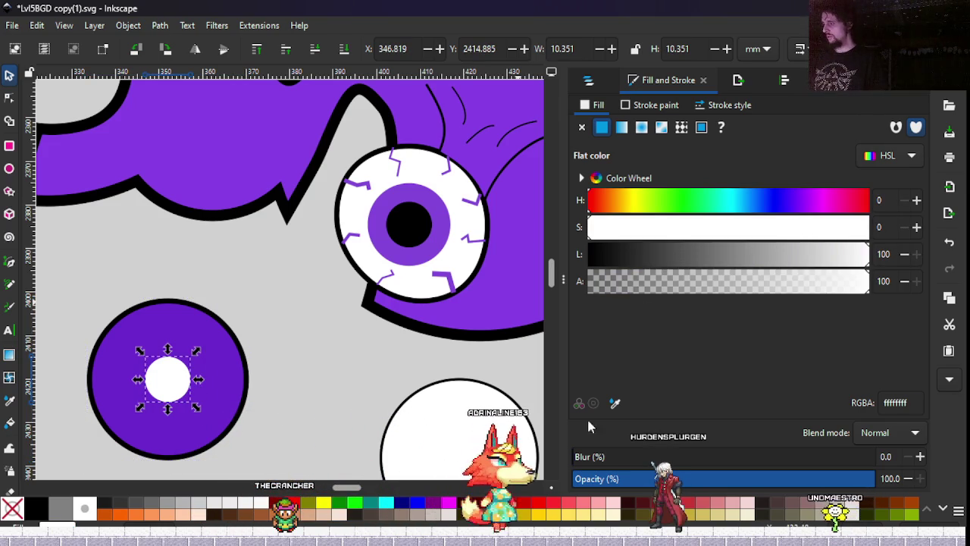
click(615, 403)
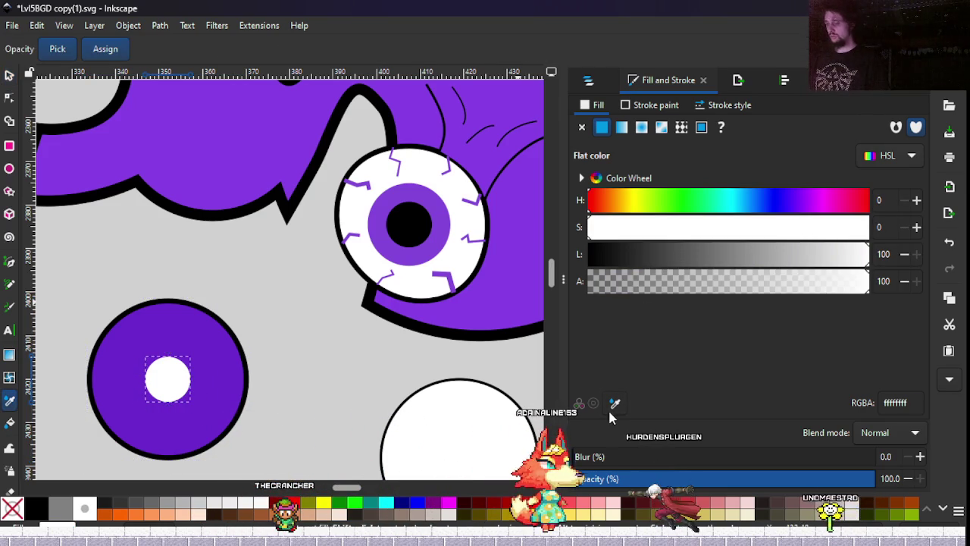
click(243, 376)
drag(749, 263, 802, 249)
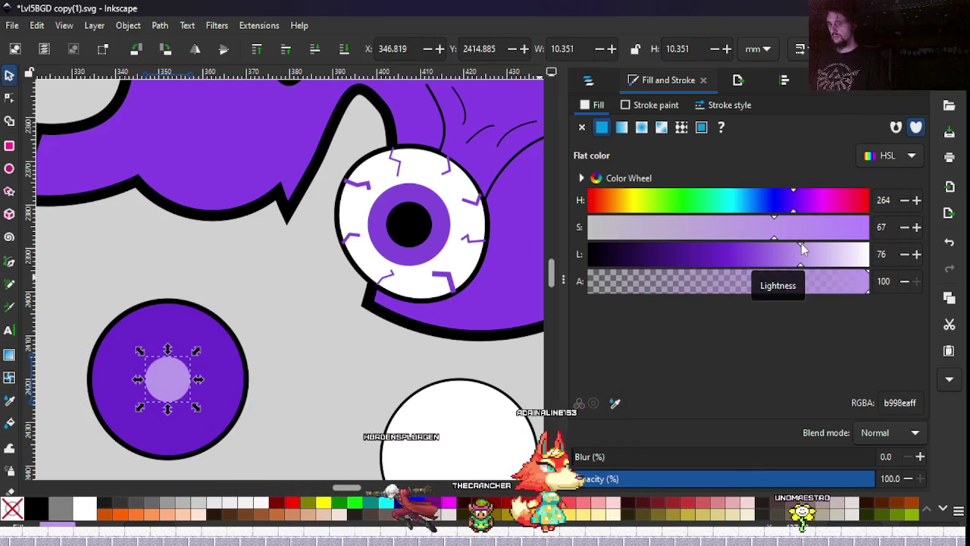
click(825, 244)
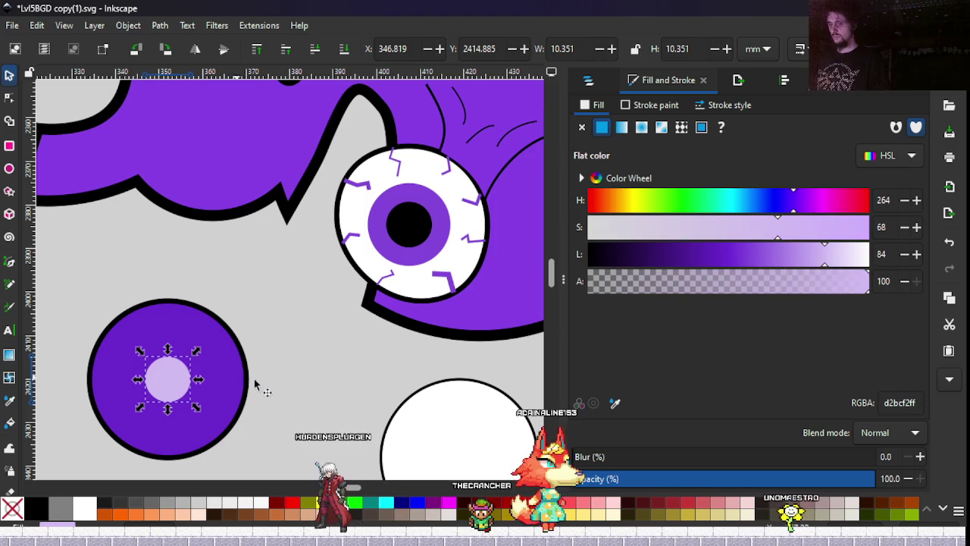
scroll(283, 346, down, 8)
click(292, 360)
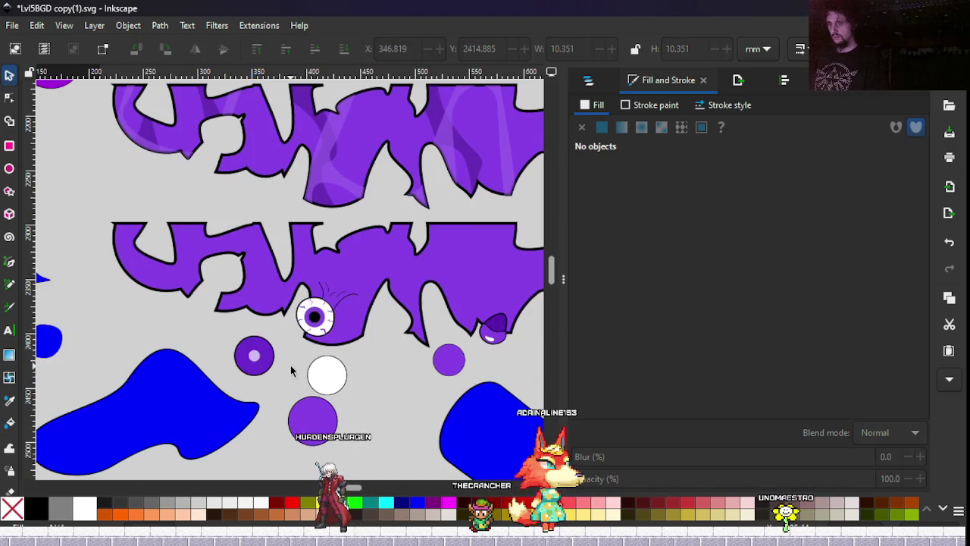
scroll(291, 370, up, 2)
scroll(288, 367, up, 3)
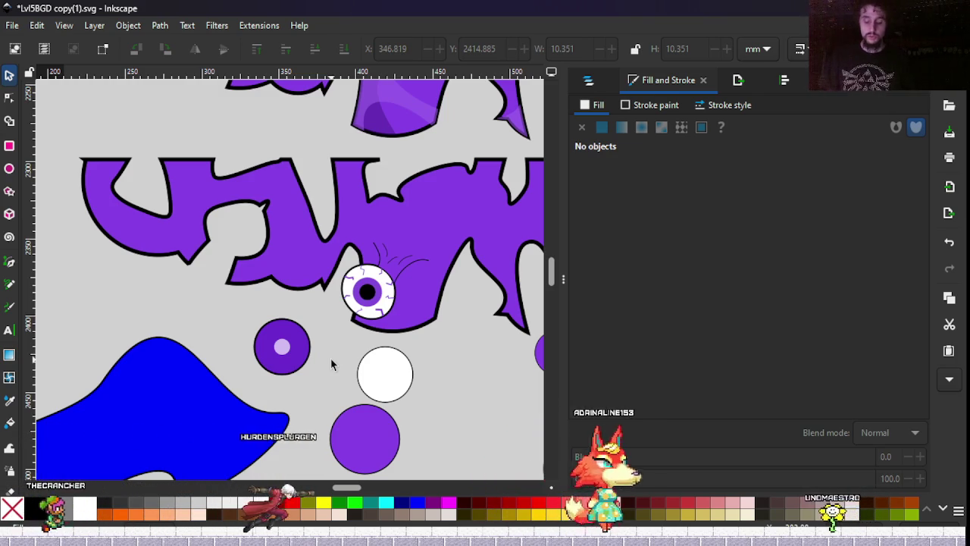
scroll(174, 364, right, 6)
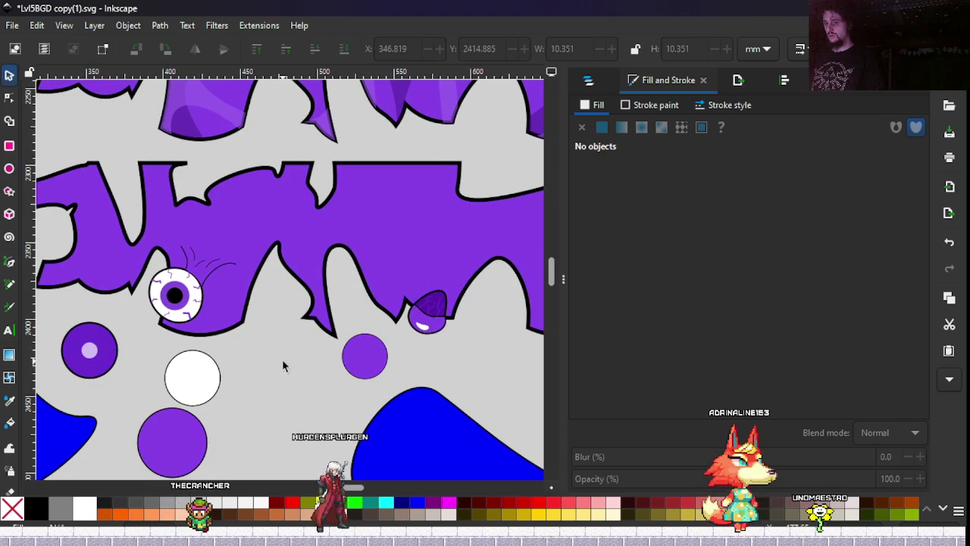
Save Lvl5BGD copy(1).svg, look around the drawing, and minimise Inkscape.
scroll(284, 363, up, 2)
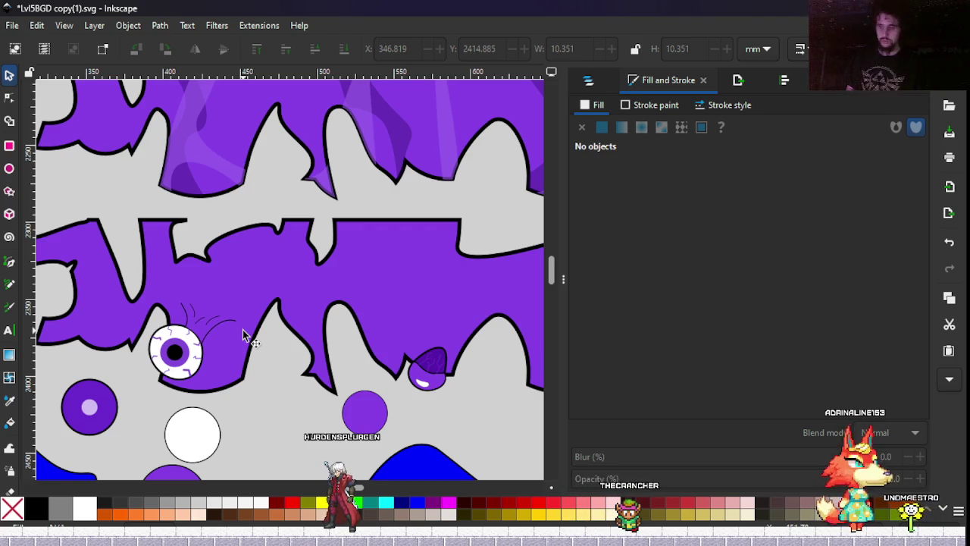
key(ctrl+s)
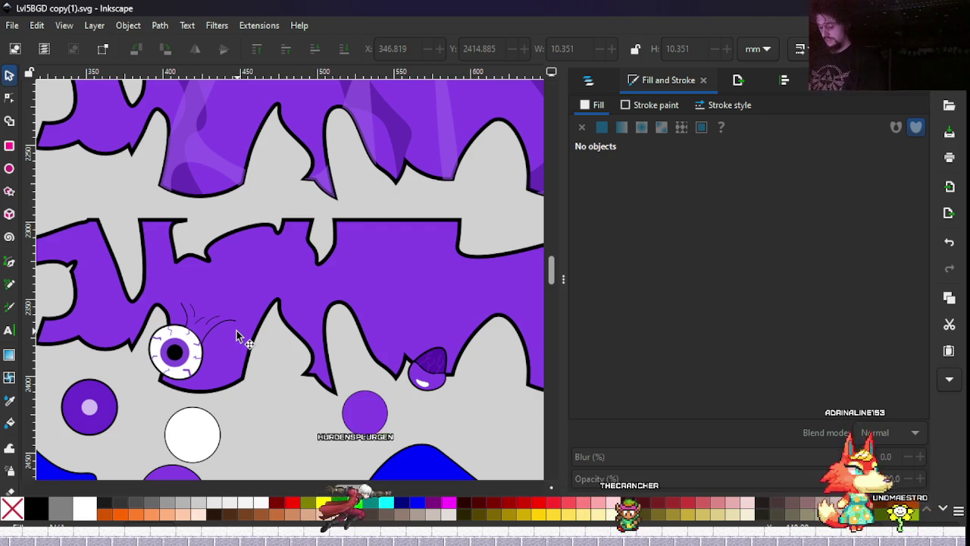
ctrl+scroll(234, 338, down, 2)
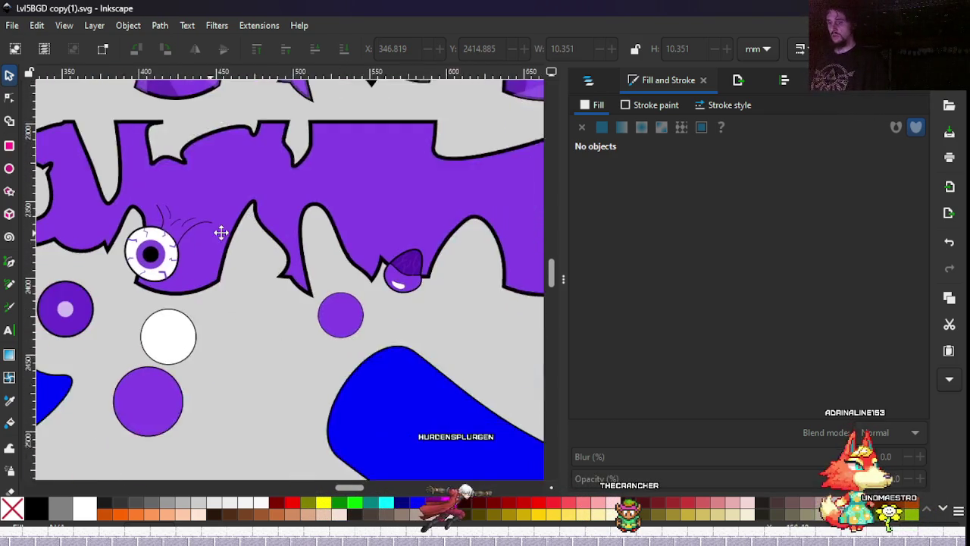
ctrl+scroll(228, 304, up, 2)
drag(232, 362, 222, 207)
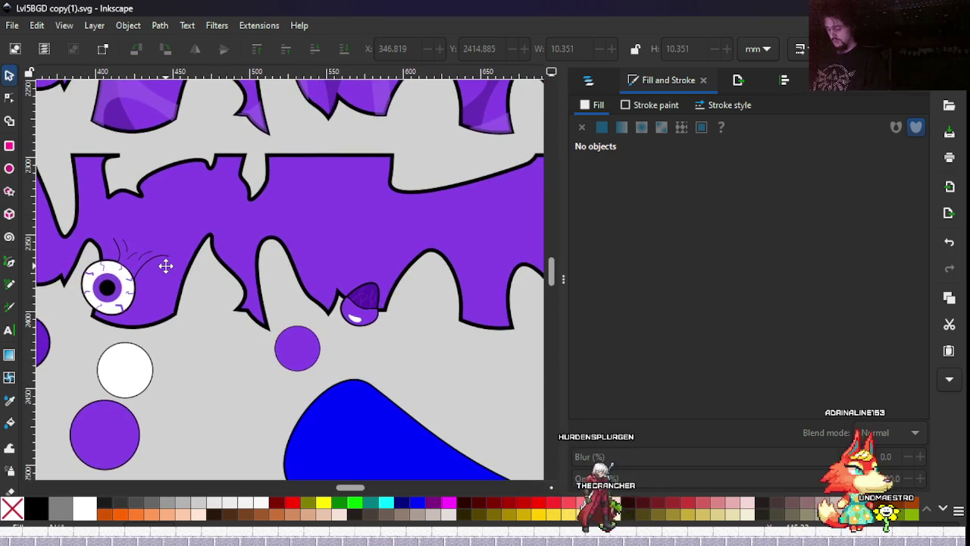
drag(222, 206, 329, 234)
drag(415, 281, 295, 344)
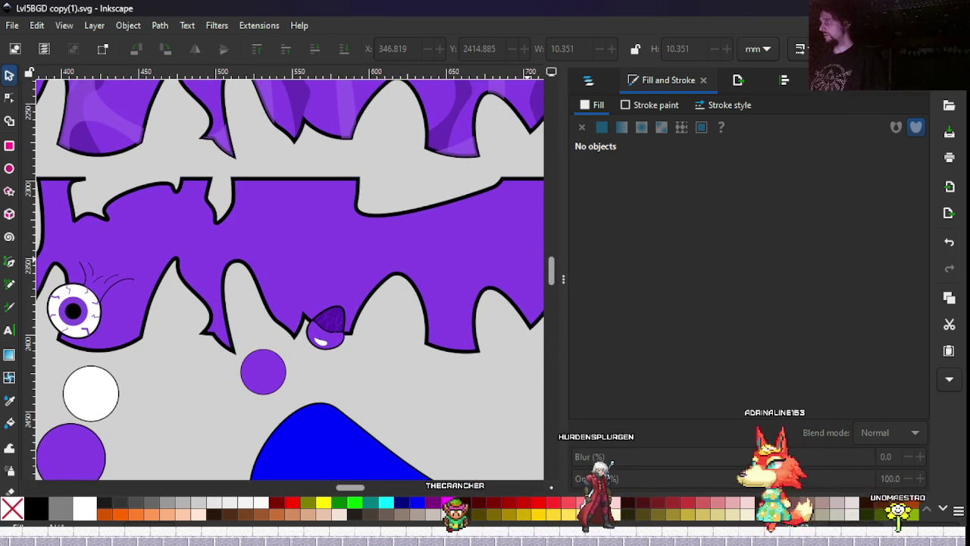
key(super+d)
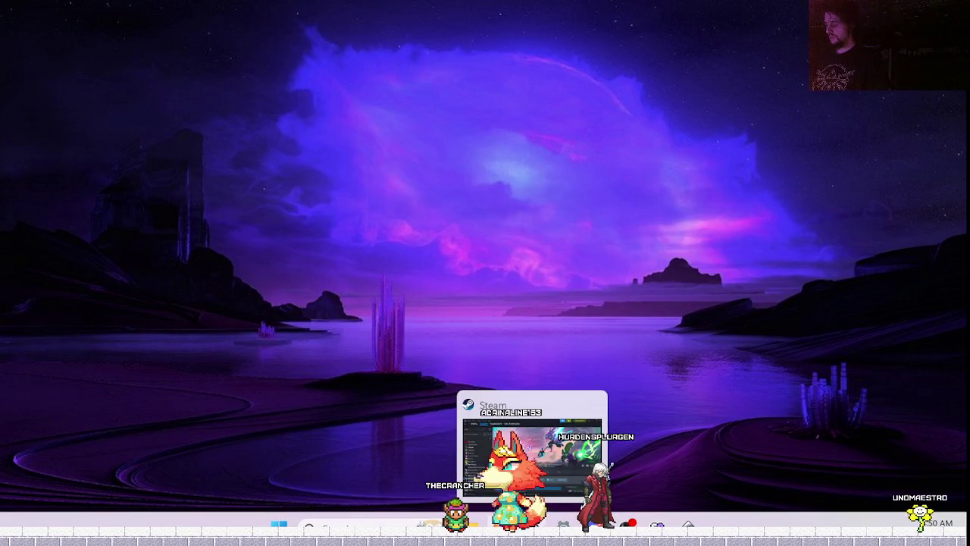
Open Steam's recent-games list from the taskbar, then dismiss it.
right_click(531, 525)
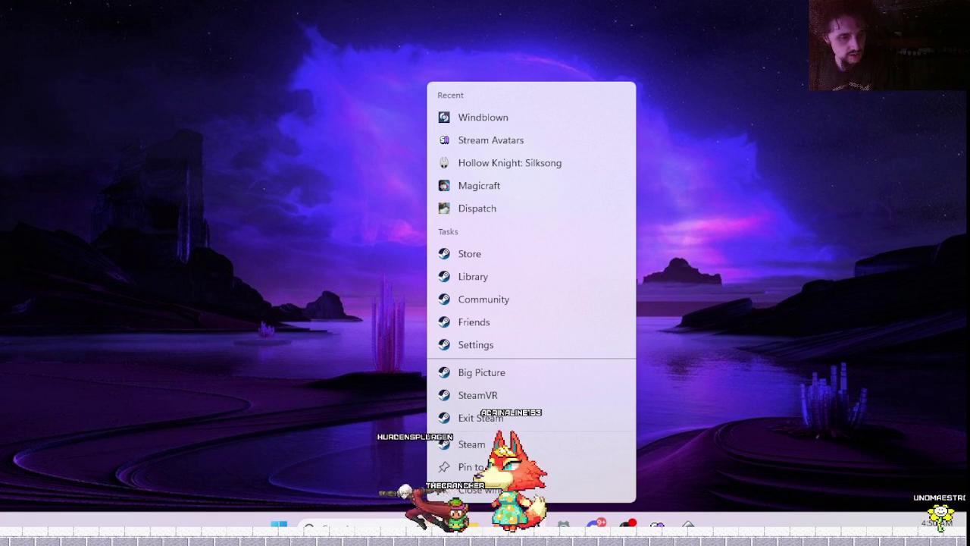
key(Escape)
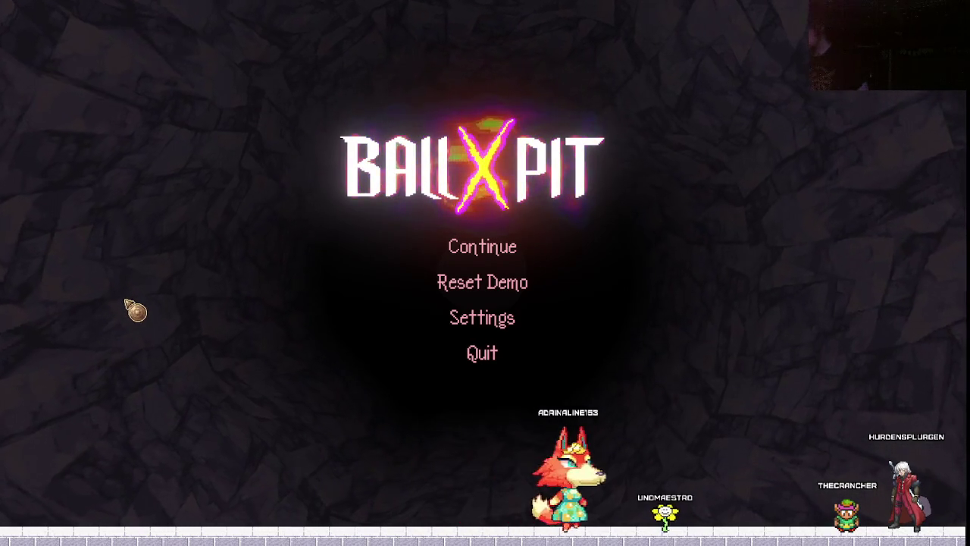
Continue the saved game and harvest the base's fields, dismissing the results.
key(Down)
key(Up)
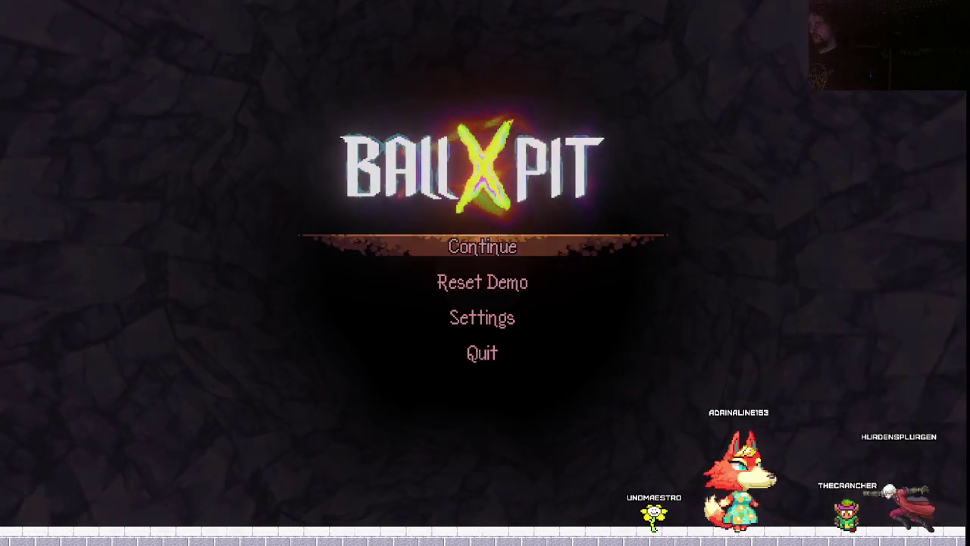
key(Return)
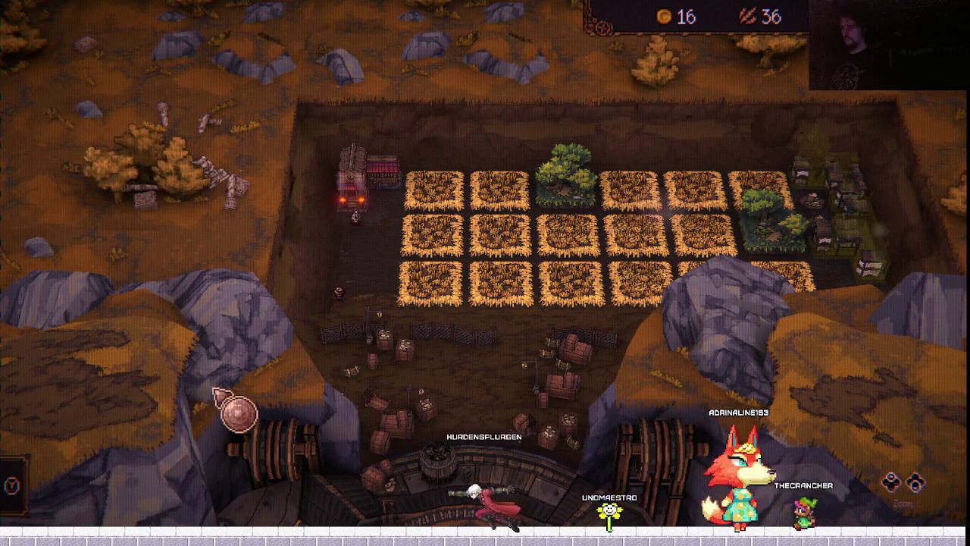
key(y)
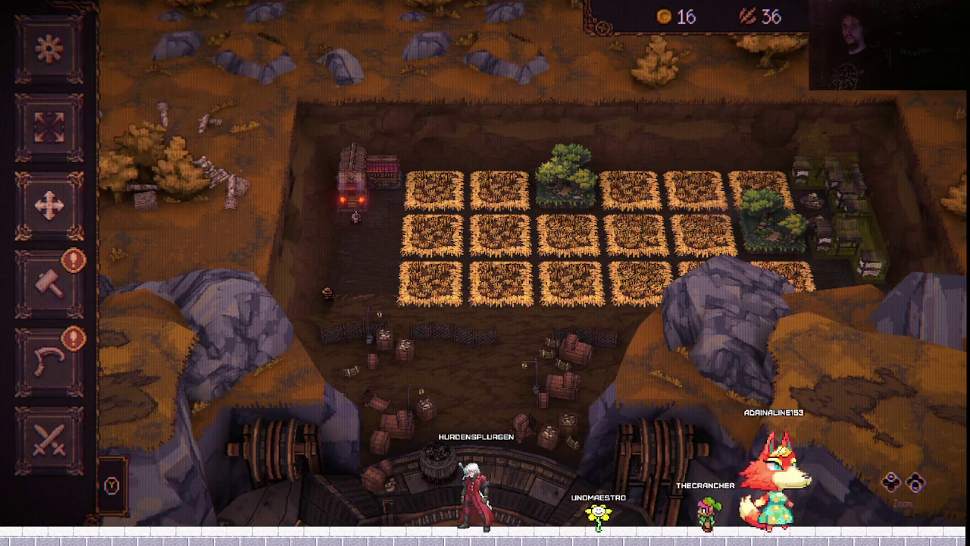
key(Down)
key(Down)
key(Down)
key(Down)
key(Up)
key(Return)
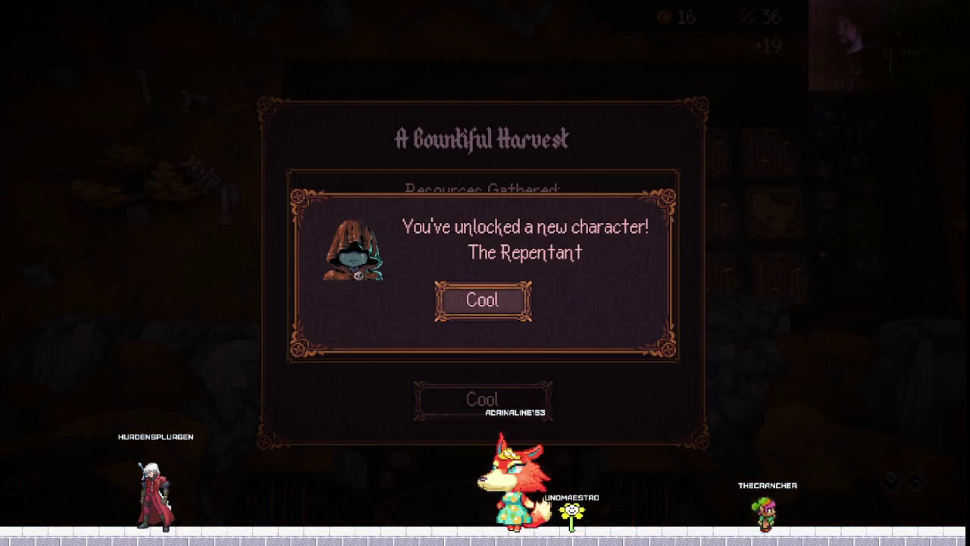
key(Return)
key(Return)
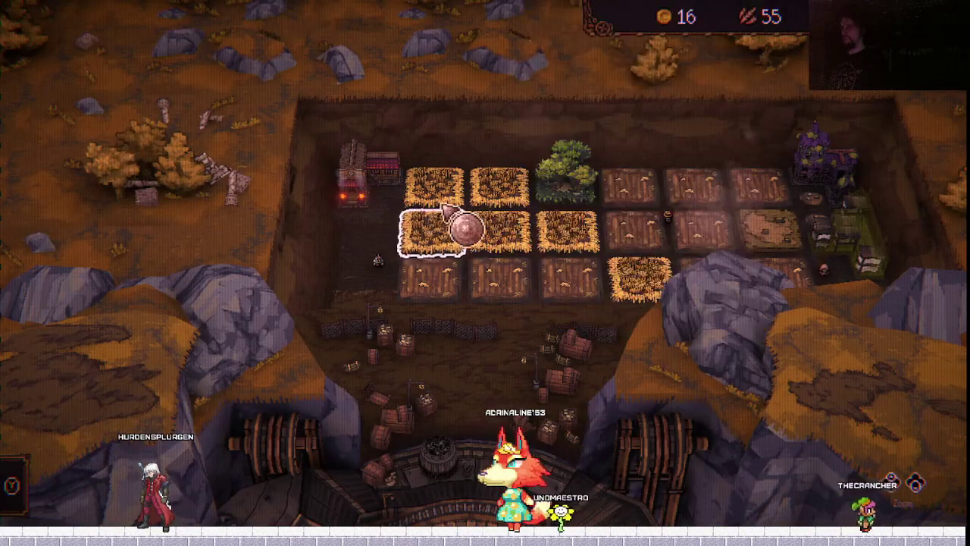
Move the Level 1 forest tile to the left end of the grid.
click(599, 216)
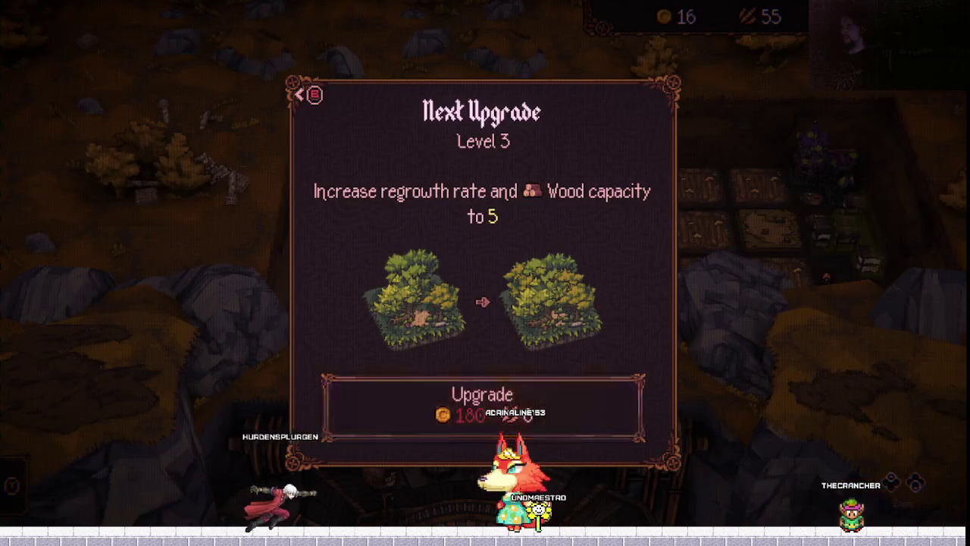
key(Escape)
click(574, 206)
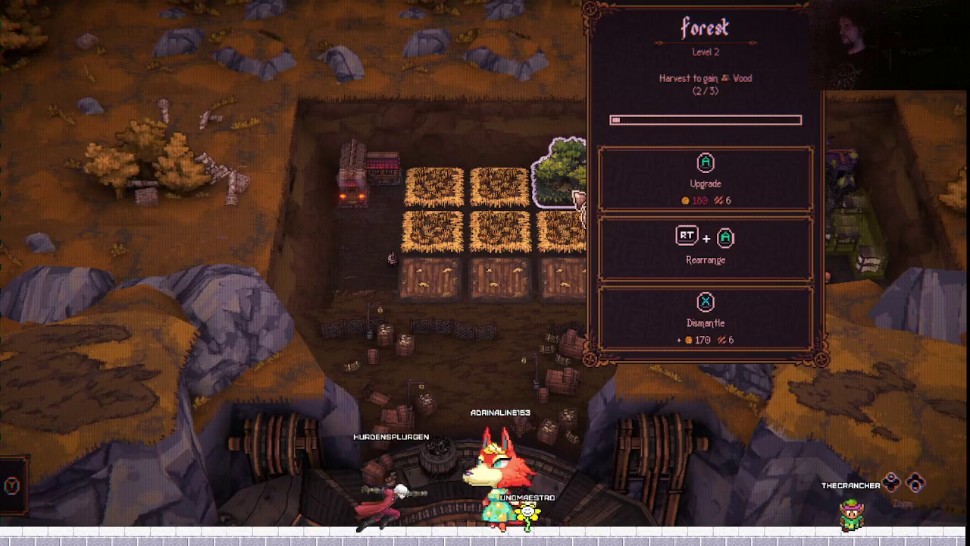
key(r)
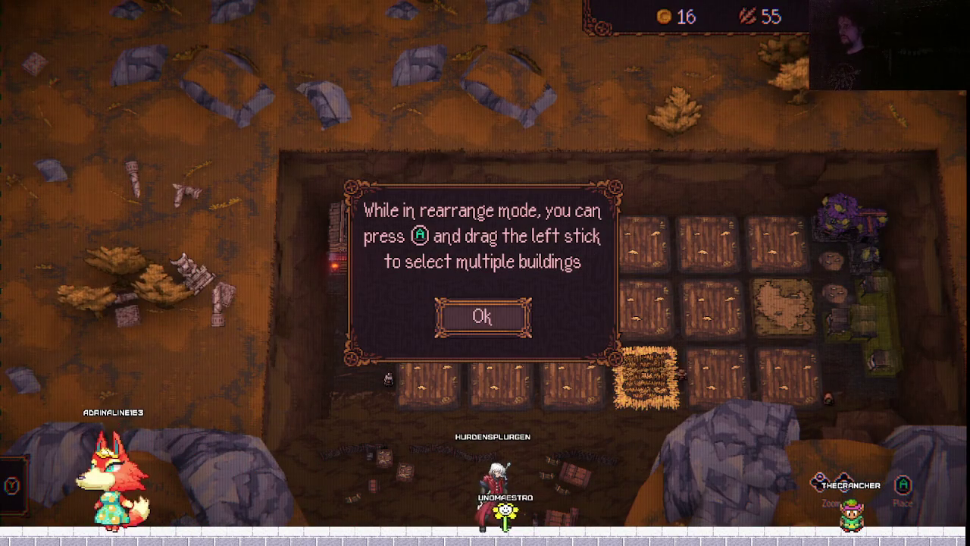
click(482, 317)
click(589, 217)
click(451, 303)
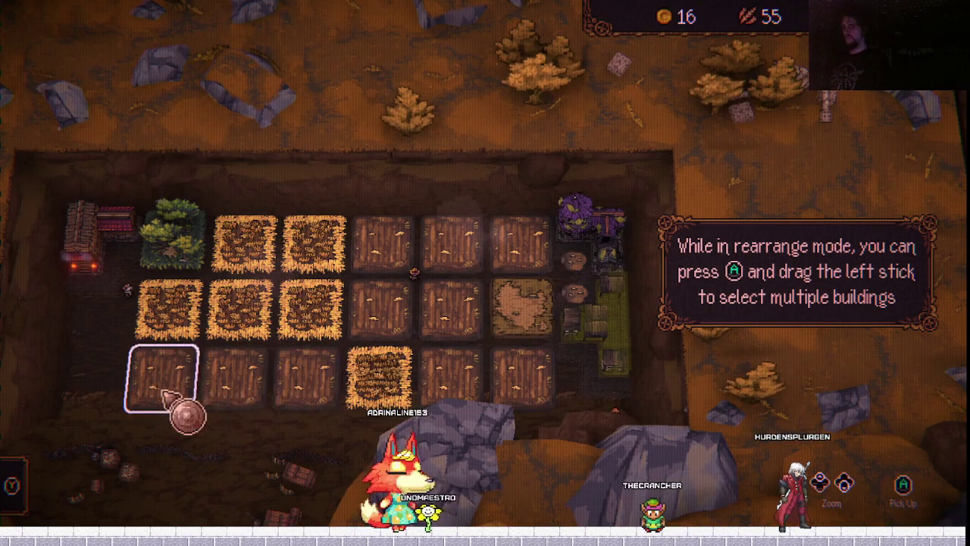
Compare the Gunsmith and Clinic warfare buildings, then cancel placing the Gunsmith.
key(y)
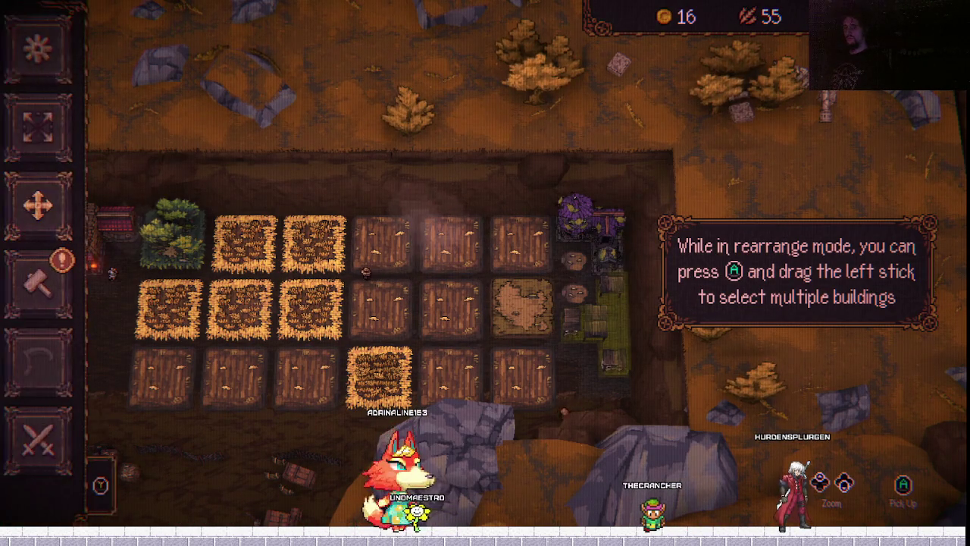
key(Down)
key(Down)
key(Down)
key(Down)
key(Up)
key(Return)
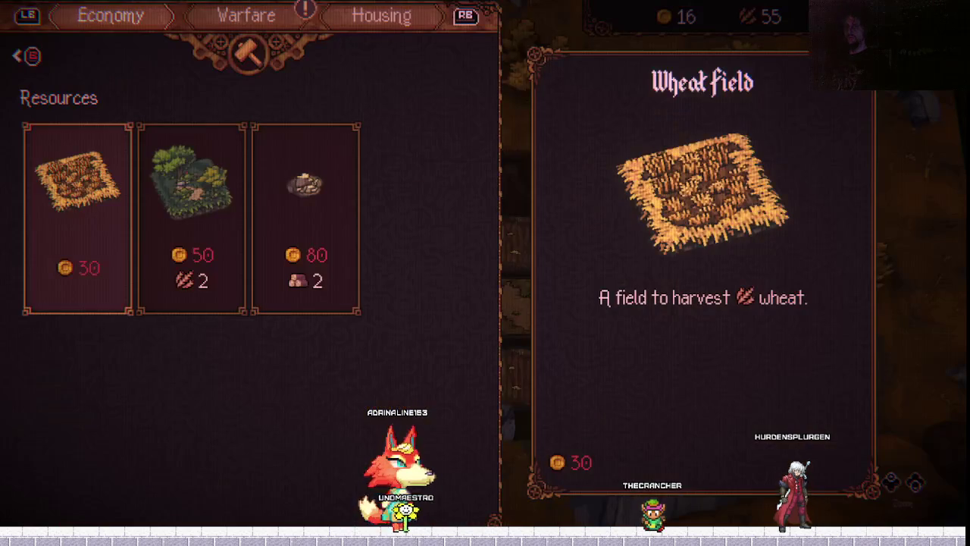
key(Right)
key(Right)
key(e)
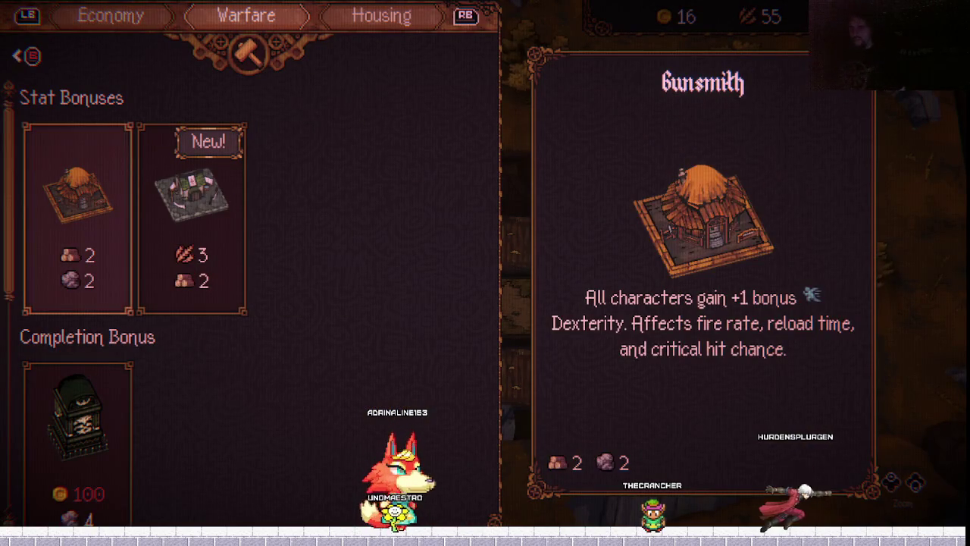
key(Right)
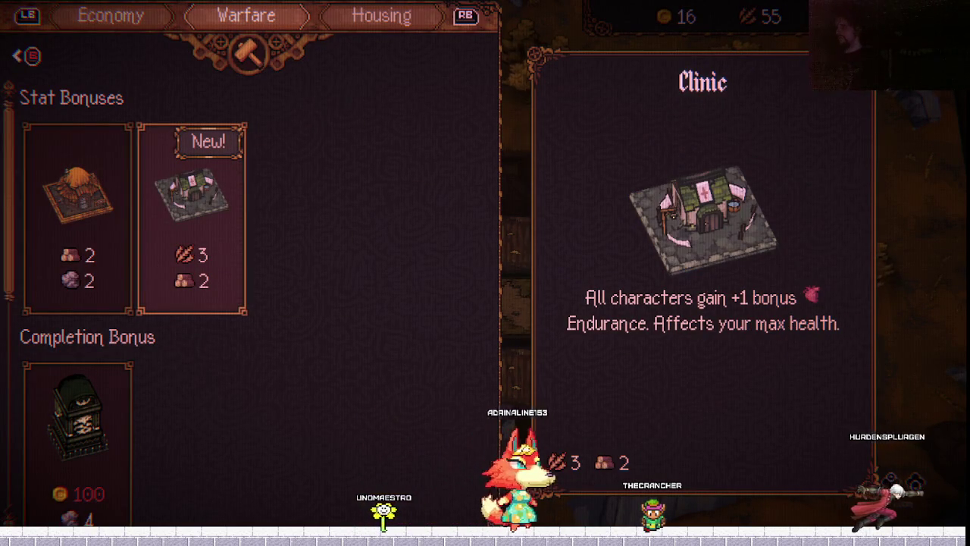
key(Left)
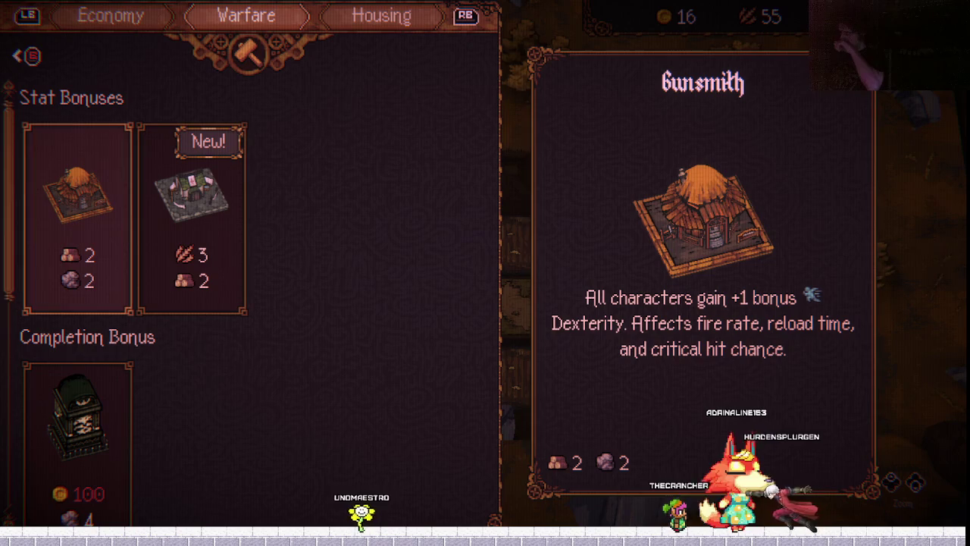
key(Right)
key(Left)
key(Return)
key(Up)
key(Right)
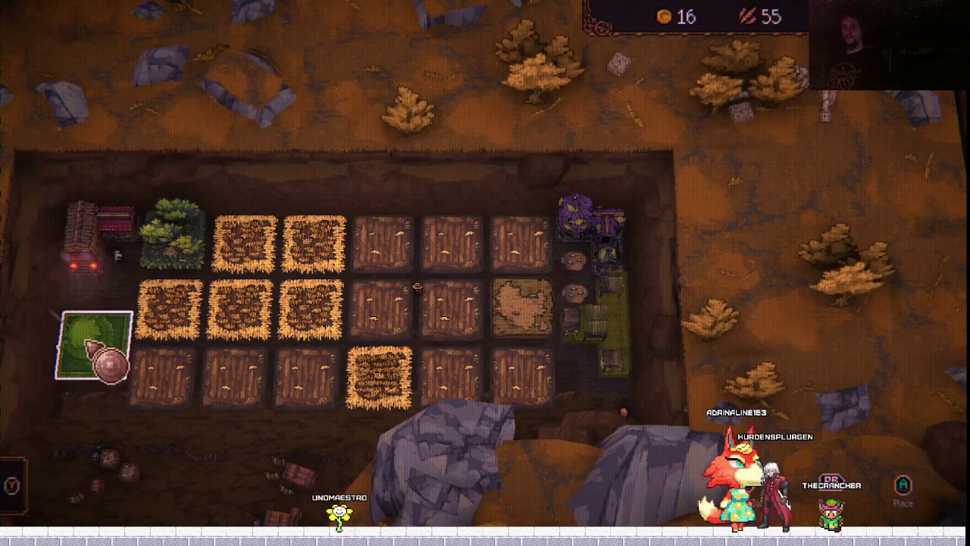
key(Escape)
key(Escape)
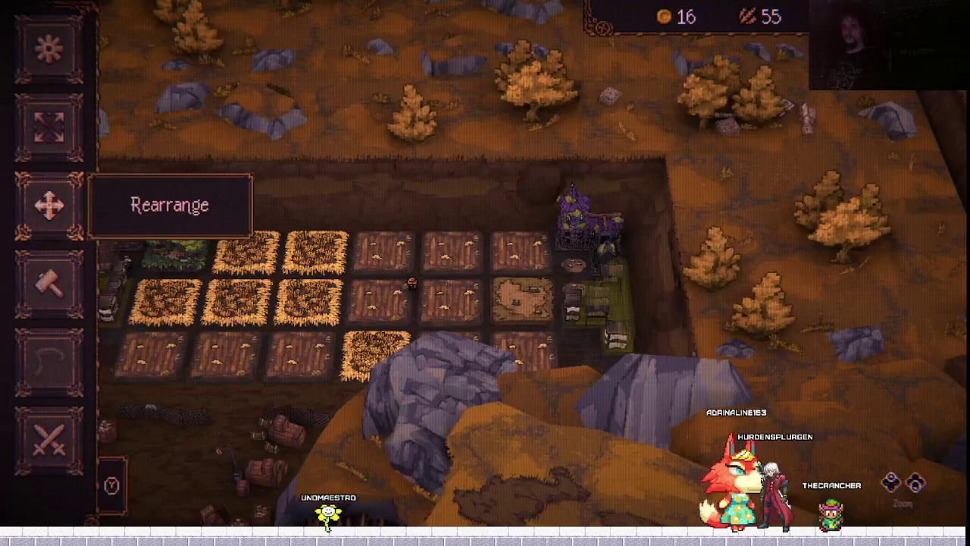
Try expanding the base and dismiss the demo expansion notice.
key(Up)
key(Return)
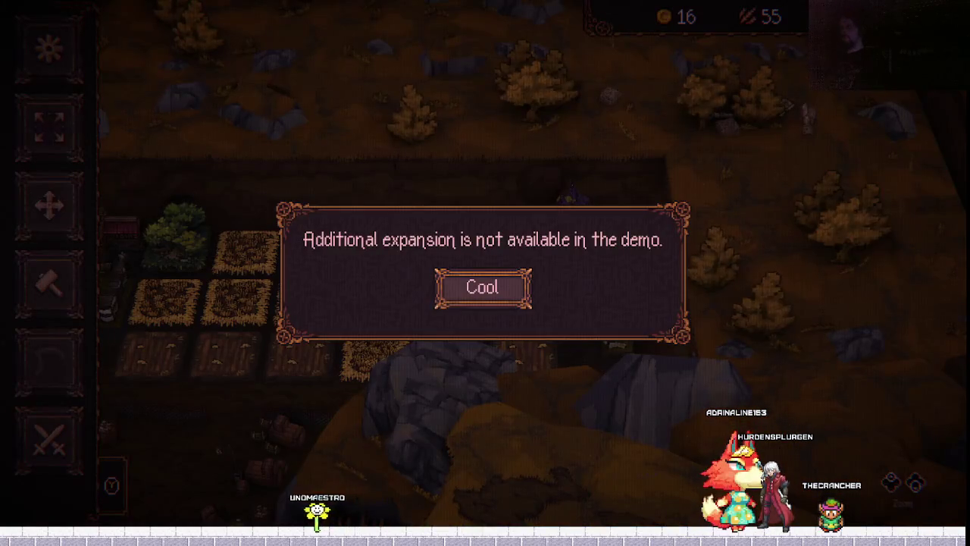
key(Return)
Start a run, compare The Repentant with The Warrior, and confirm The Repentant.
key(Down)
key(Down)
key(Down)
key(Down)
key(Up)
key(Down)
key(Return)
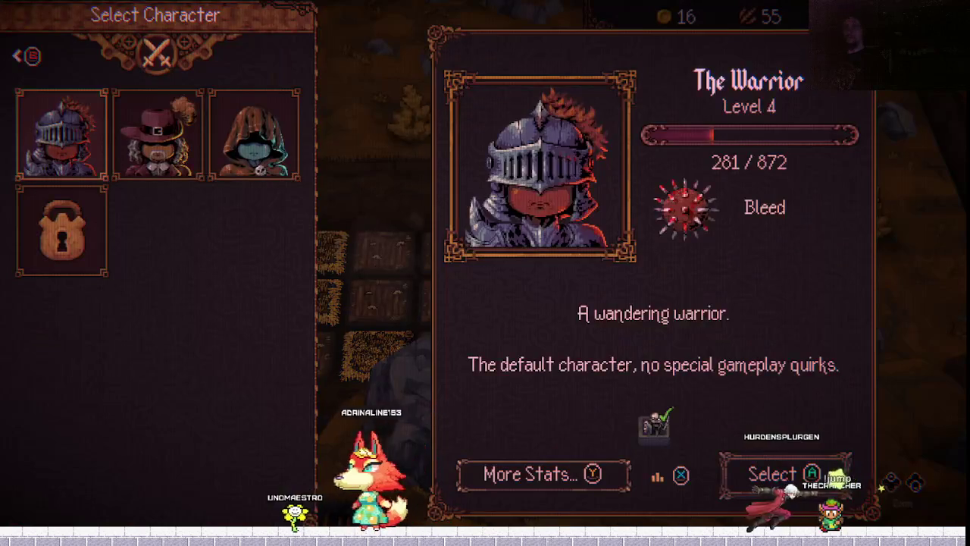
key(Right)
key(Right)
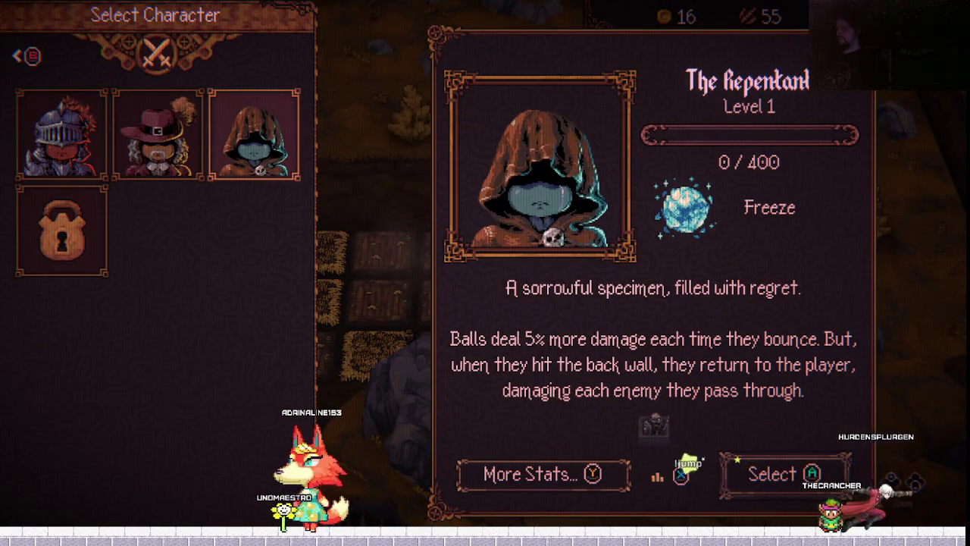
key(Left)
key(Left)
key(Right)
key(Right)
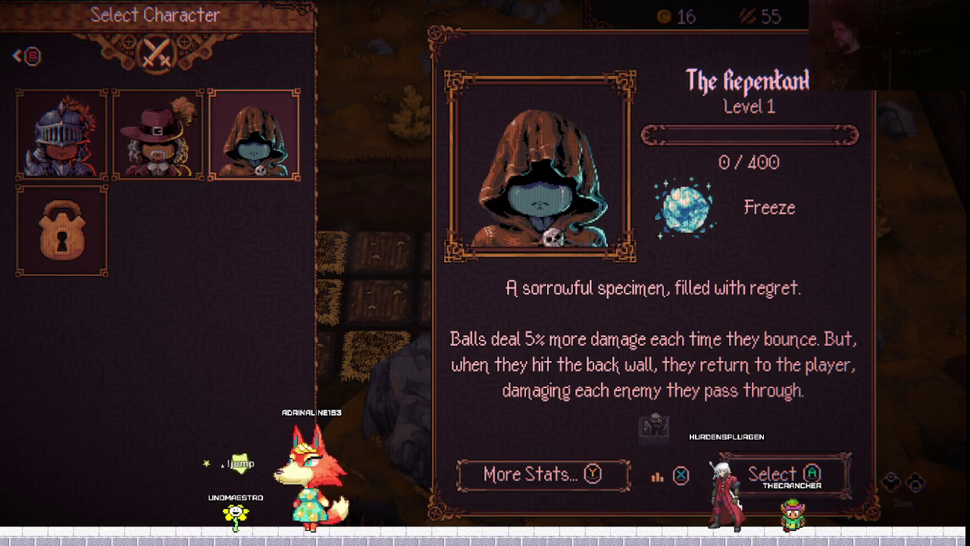
key(Return)
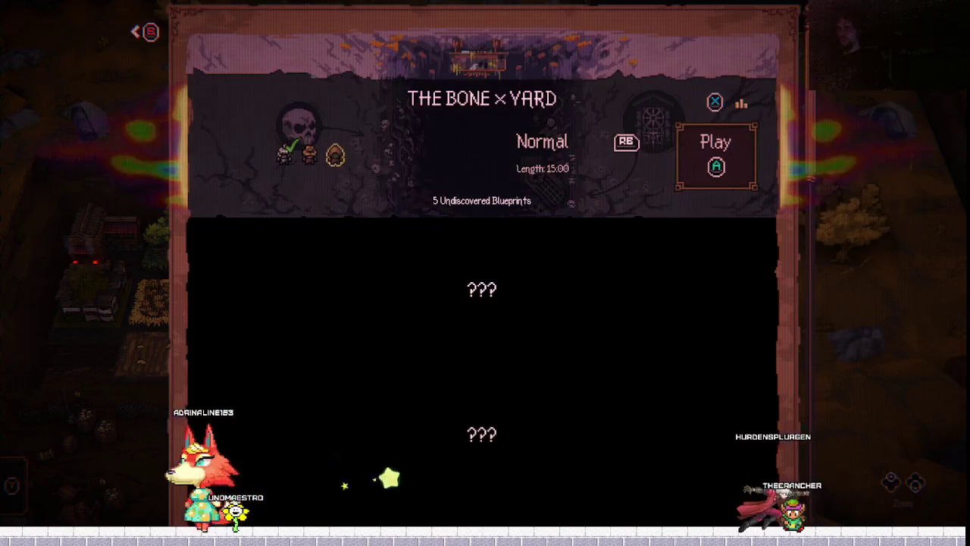
Start the Bone×Yard run and move the character to begin firing at the skeletons.
key(Return)
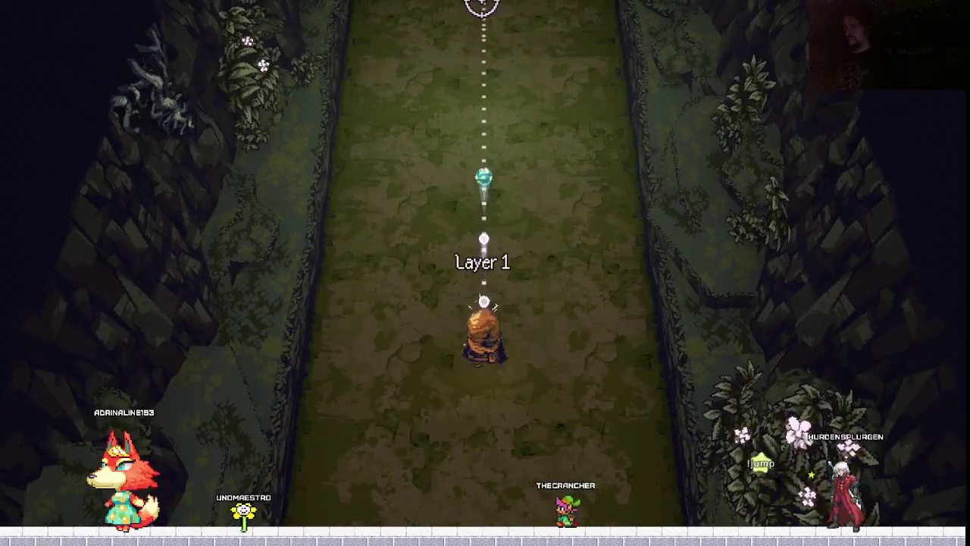
key(d)
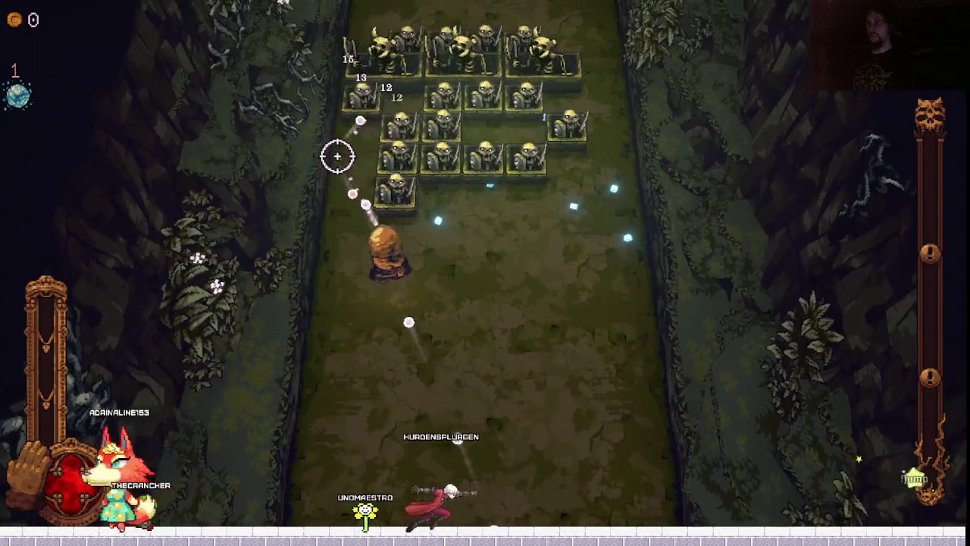
key(s)
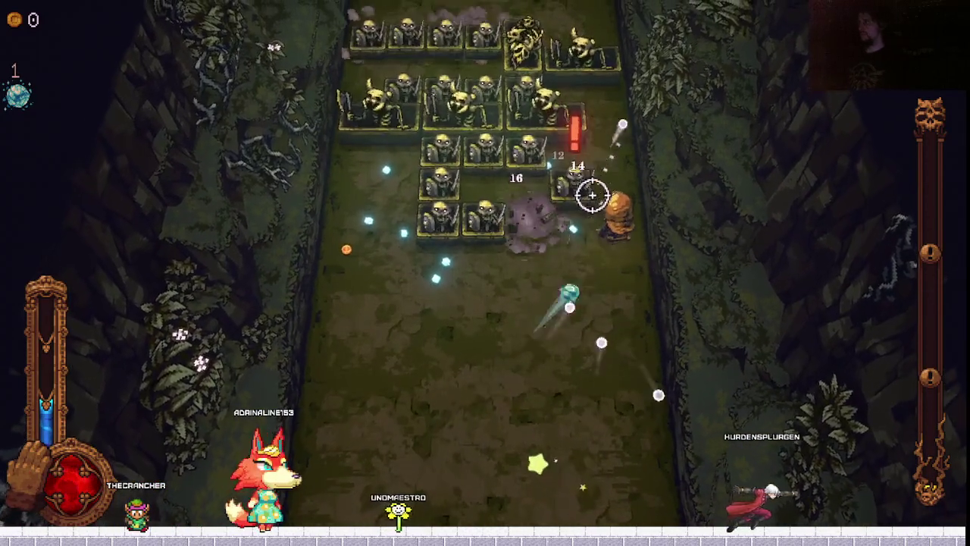
key(a)
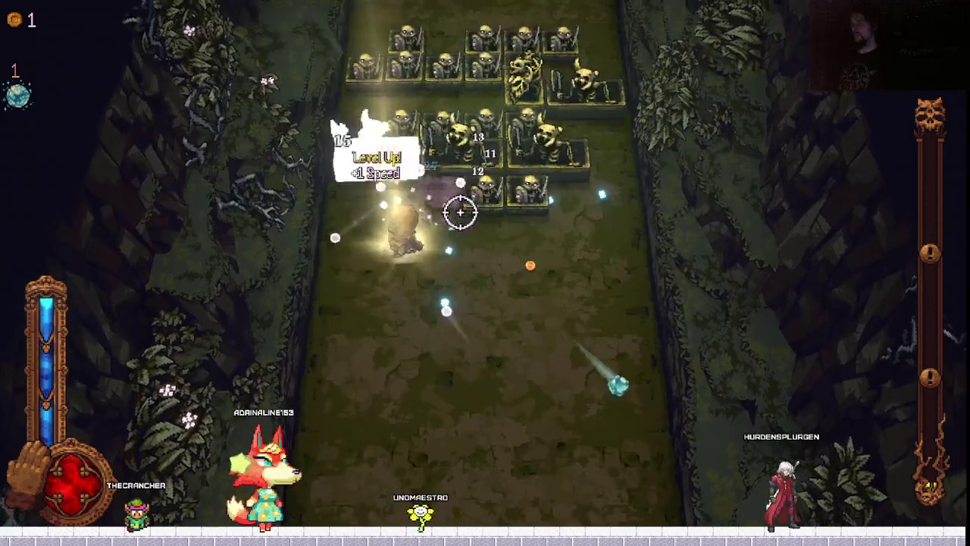
Weigh the Earthquake card against the Vampire ball on the level-up screen.
key(Return)
key(Right)
key(Left)
key(Right)
key(Right)
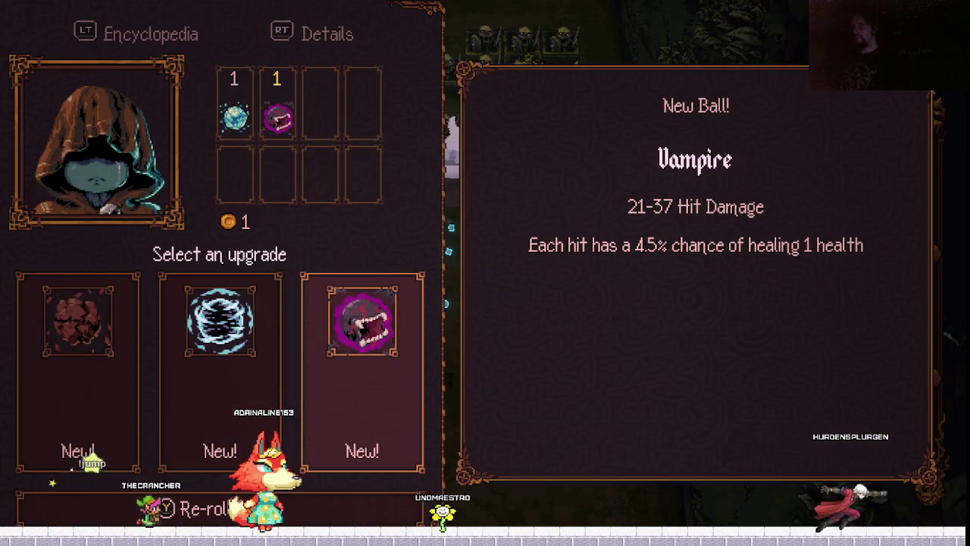
key(Right)
key(Right)
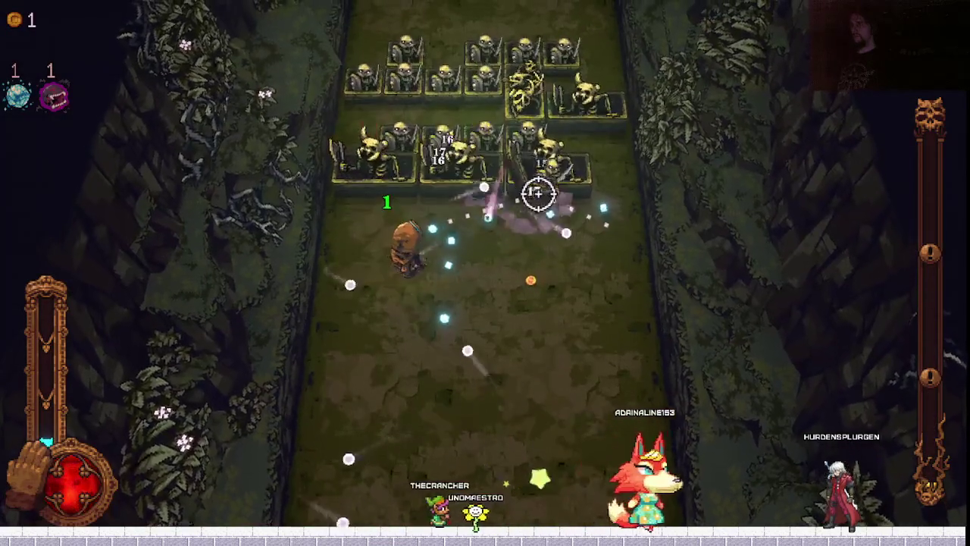
Dodge and aim at the skeleton formation, grabbing a coin, until Strength levels up to 4.
key(d)
key(w)
key(d)
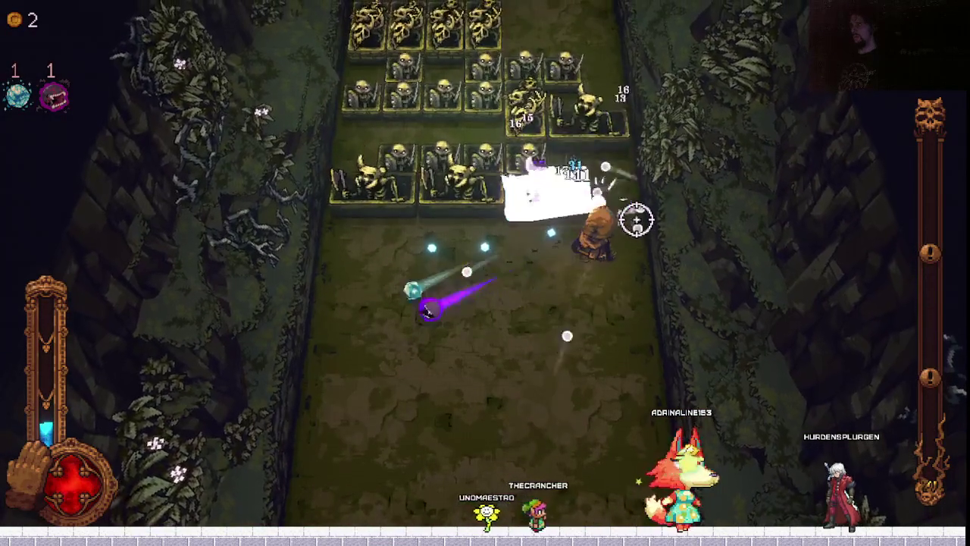
key(s)
key(a)
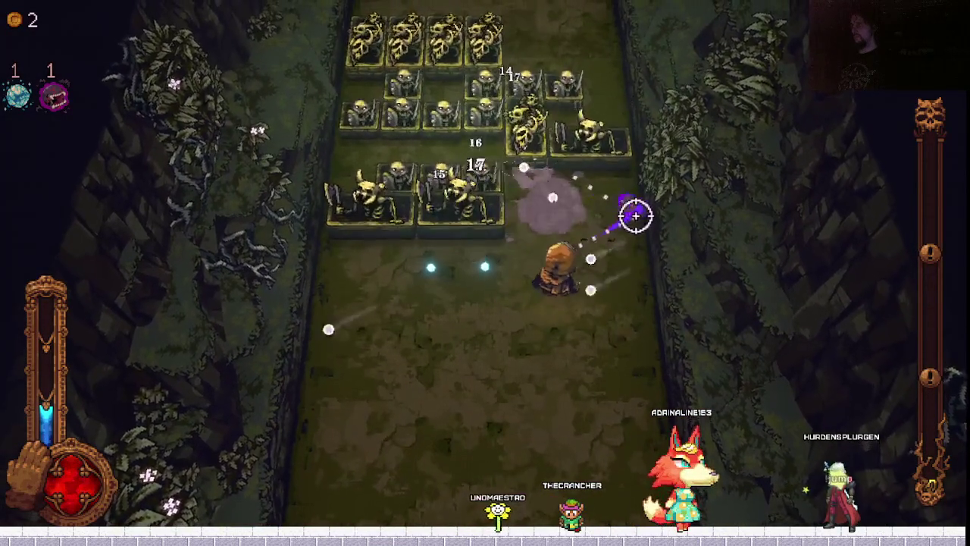
key(a)
key(d)
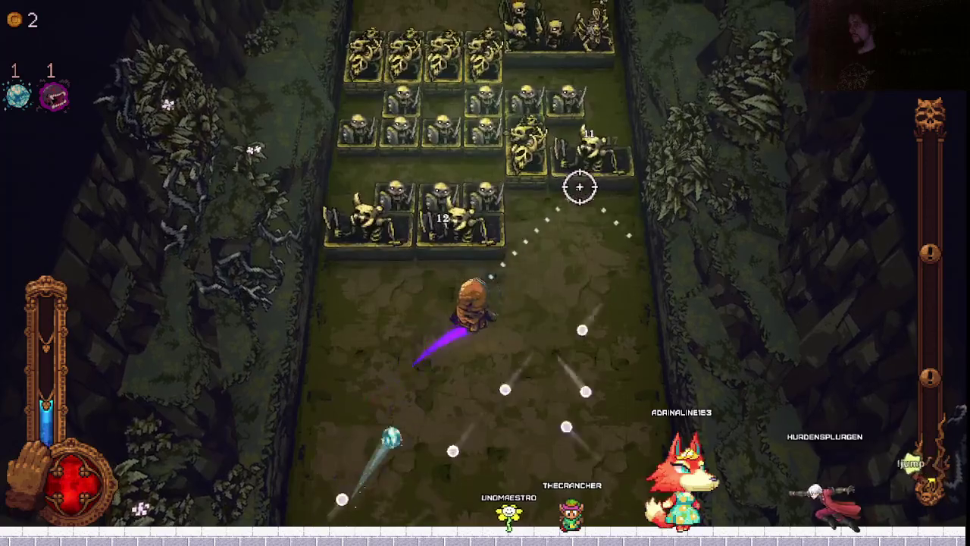
key(w)
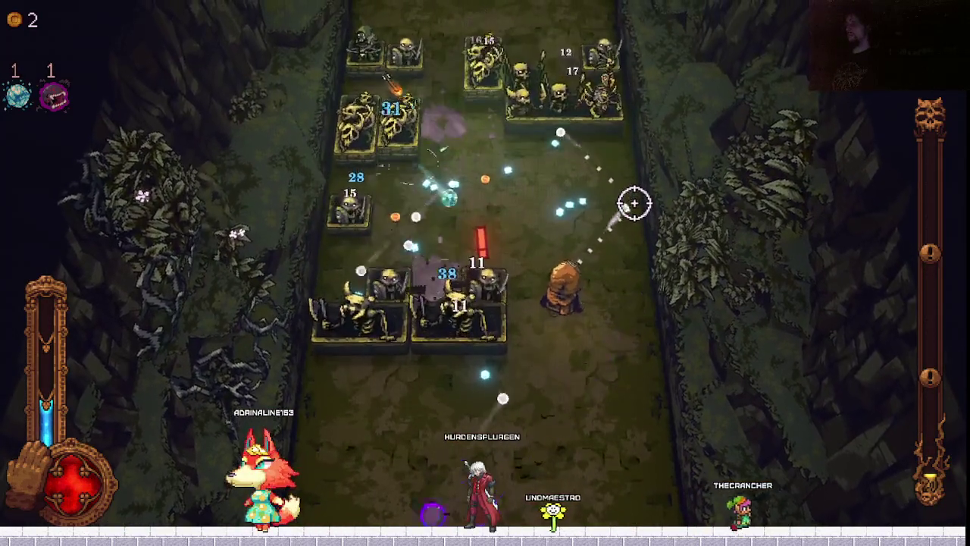
key(w)
key(a)
key(s)
key(d)
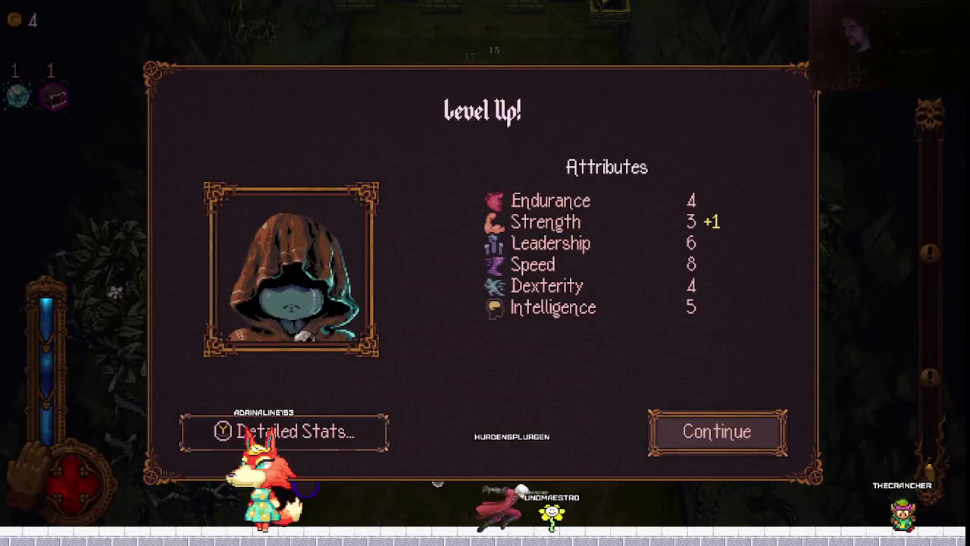
Take the Rubber Headband passive over the Turret option.
key(Return)
key(Left)
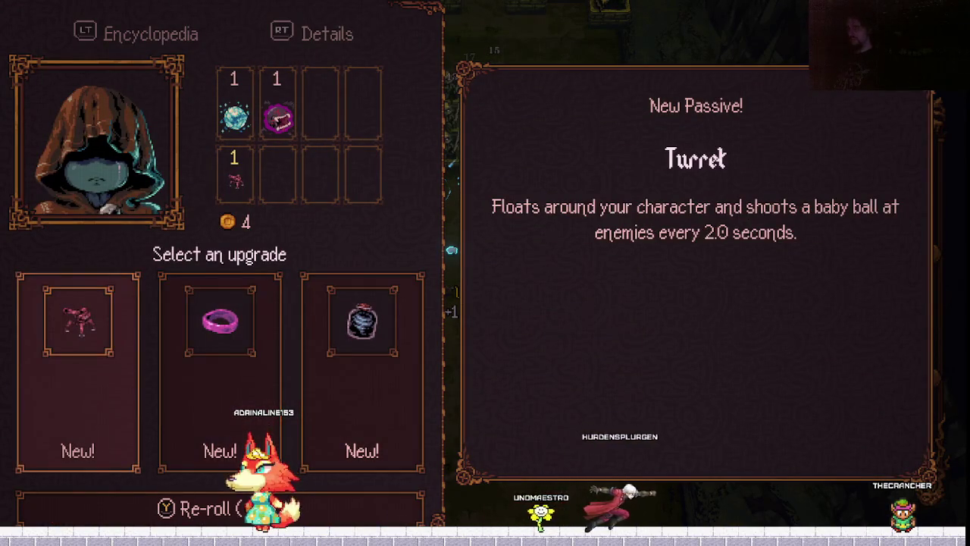
key(Right)
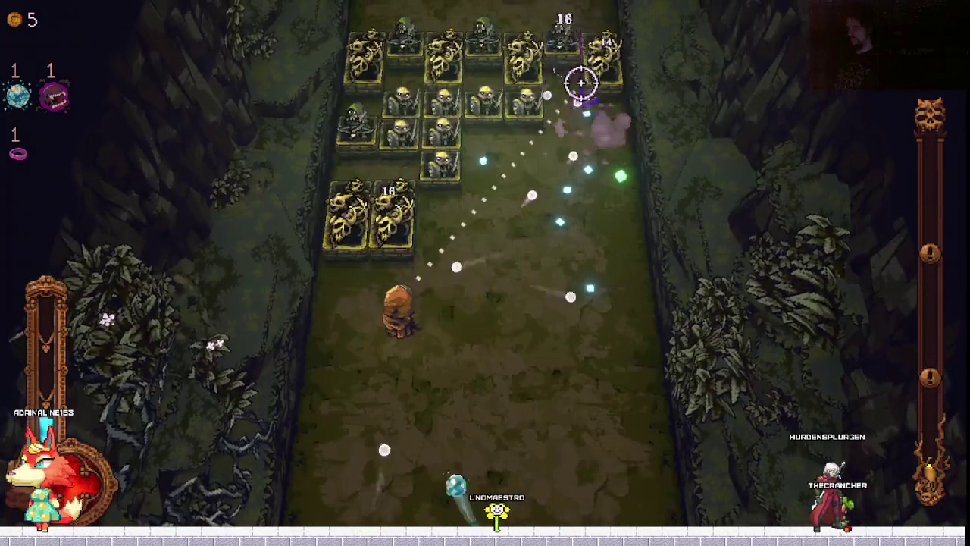
Fight on until a fission raises the Vampire ball and headband to level 2.
key(d)
key(w)
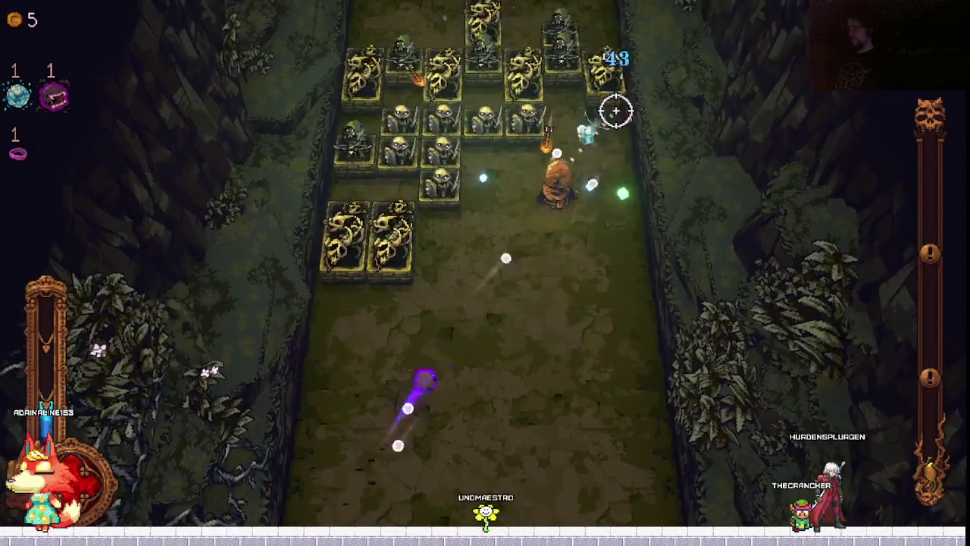
key(s)
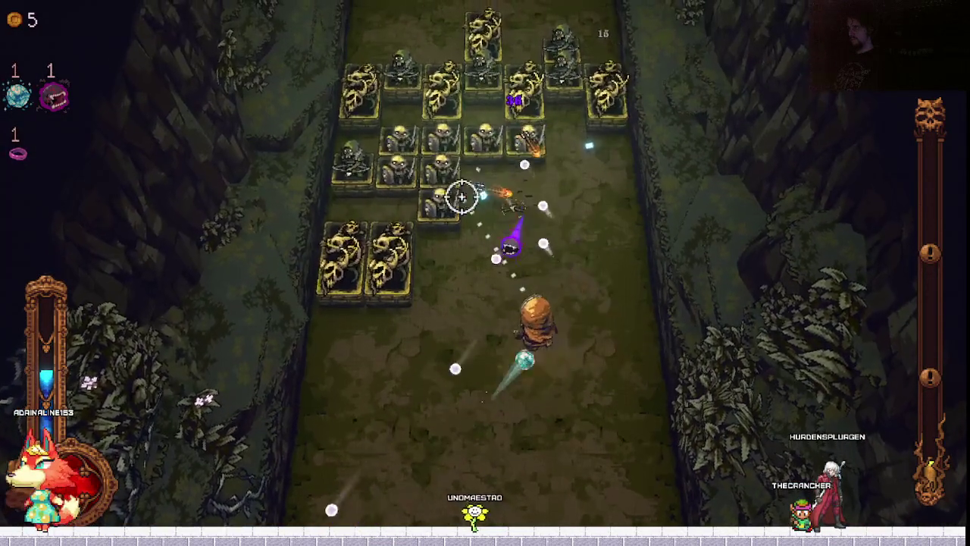
key(a)
key(s)
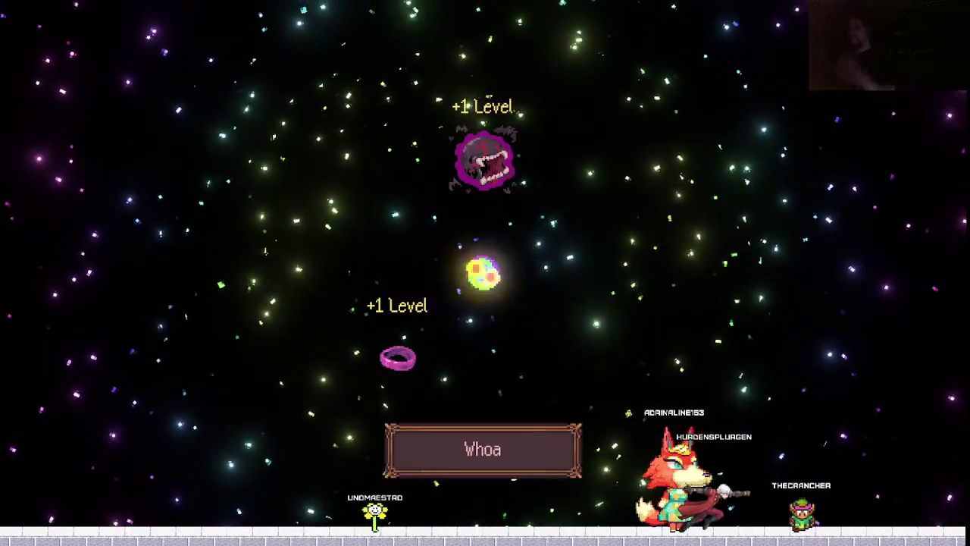
click(483, 448)
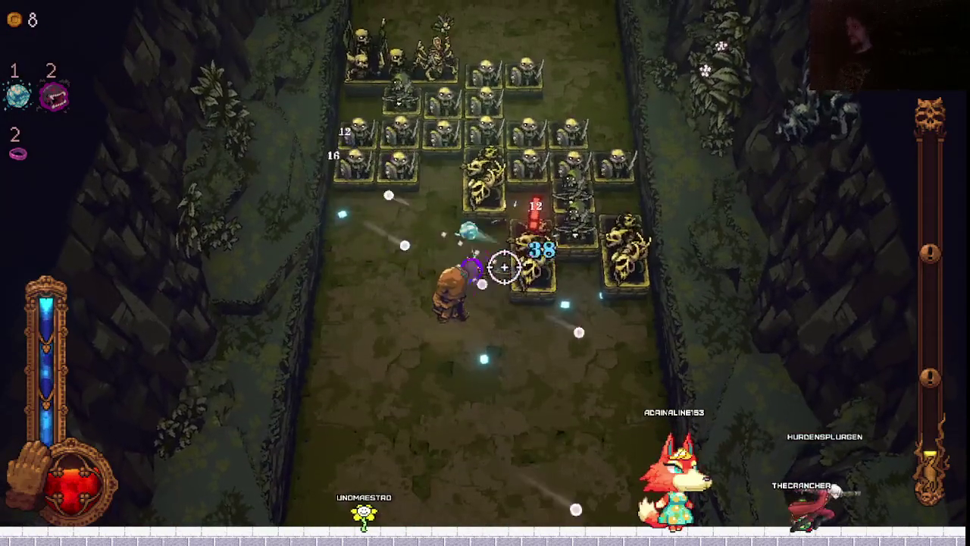
Upgrade the Rubber Headband to level 3, passing over Radiant Feather.
key(Return)
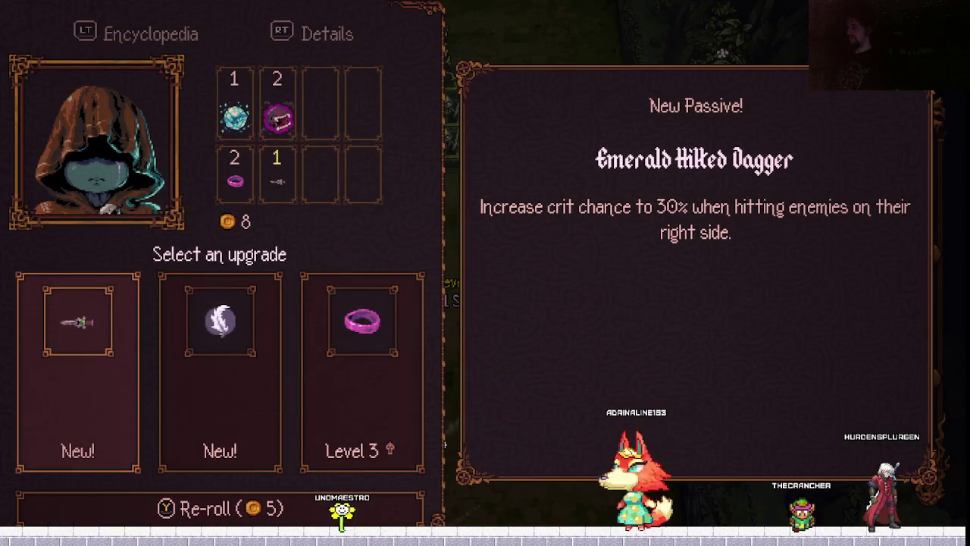
key(Right)
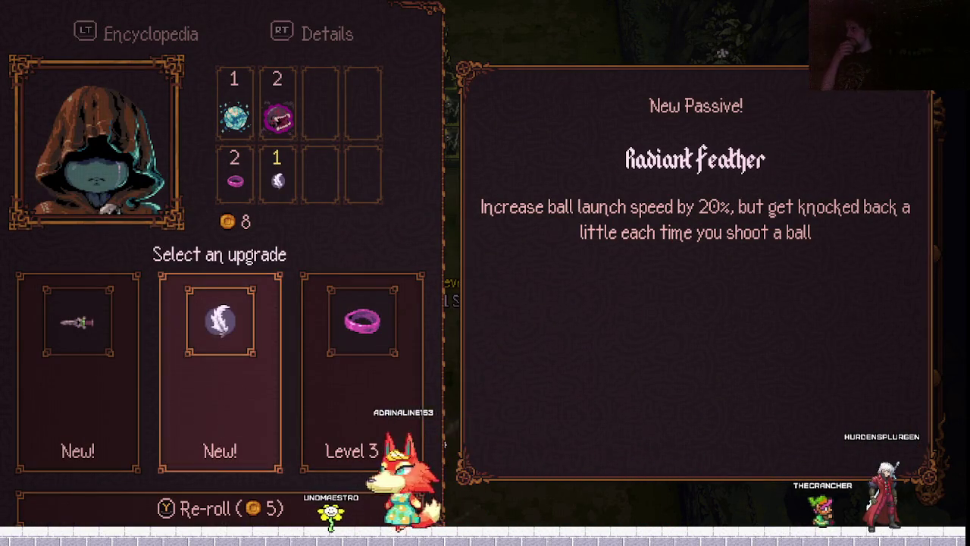
key(Right)
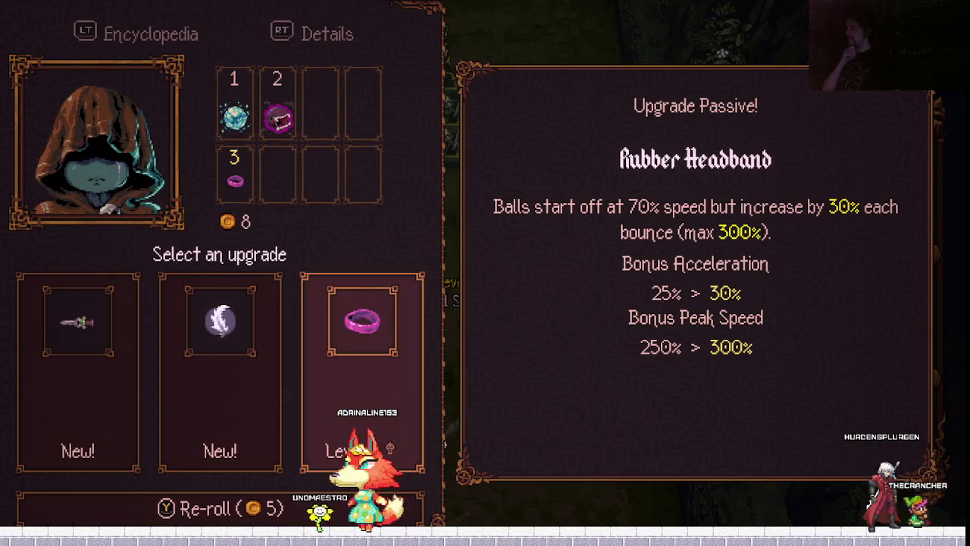
key(Return)
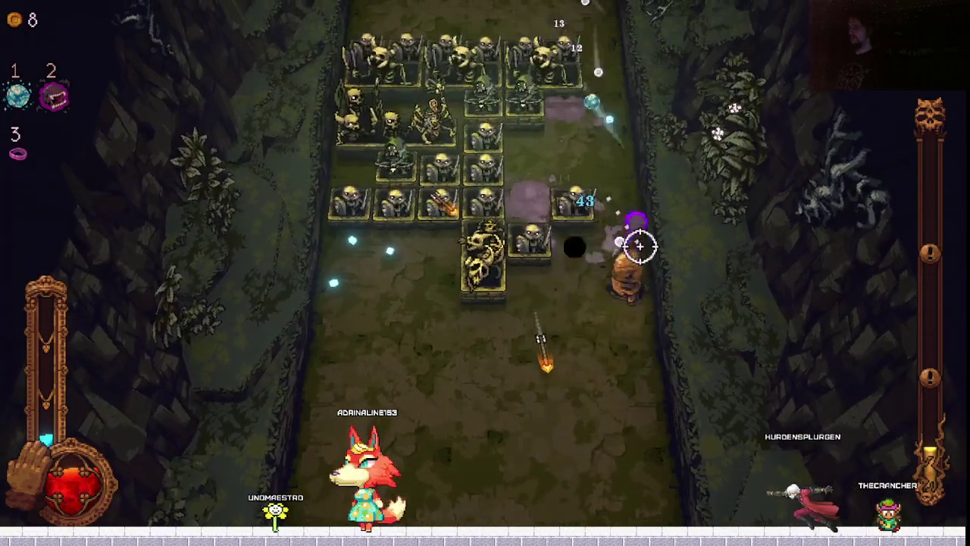
Weave left, right and down to dodge the skeleton formation.
key(a)
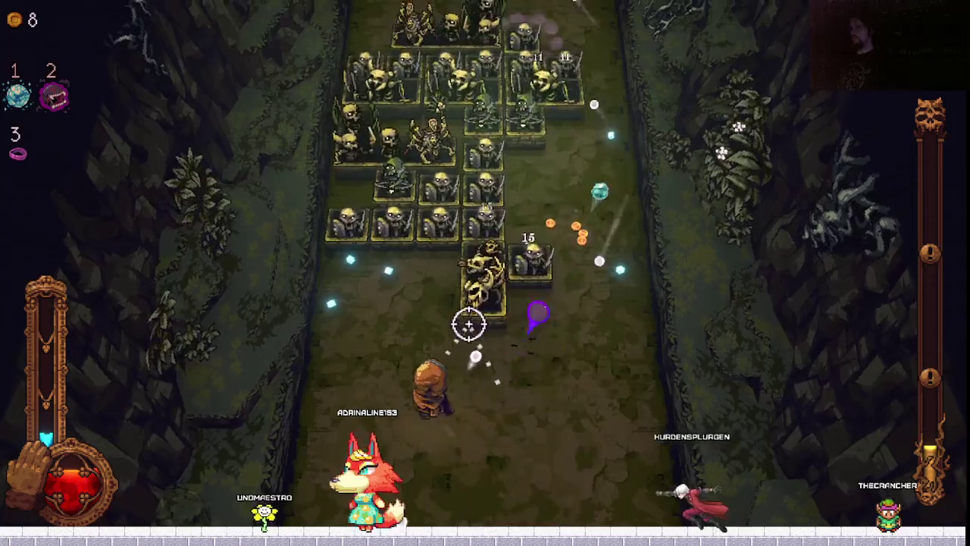
key(w)
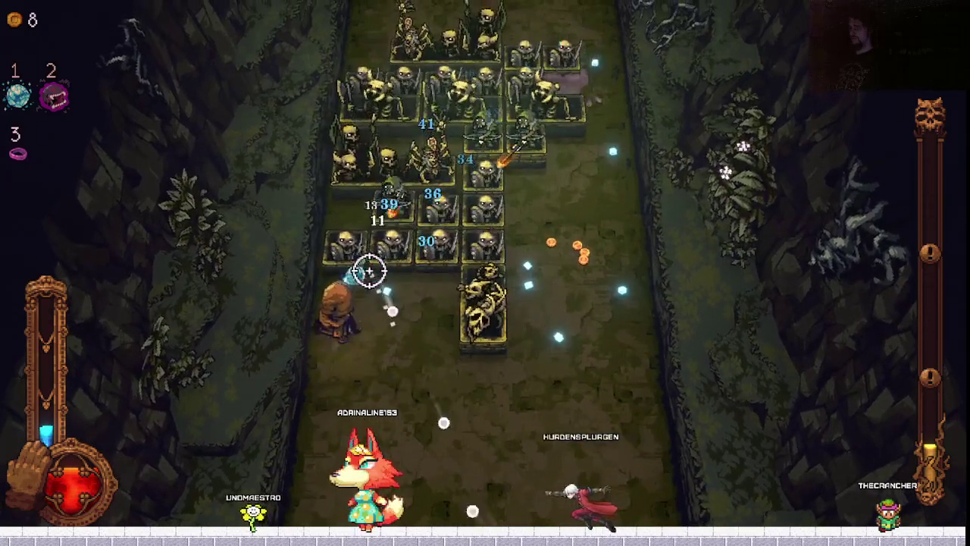
key(s)
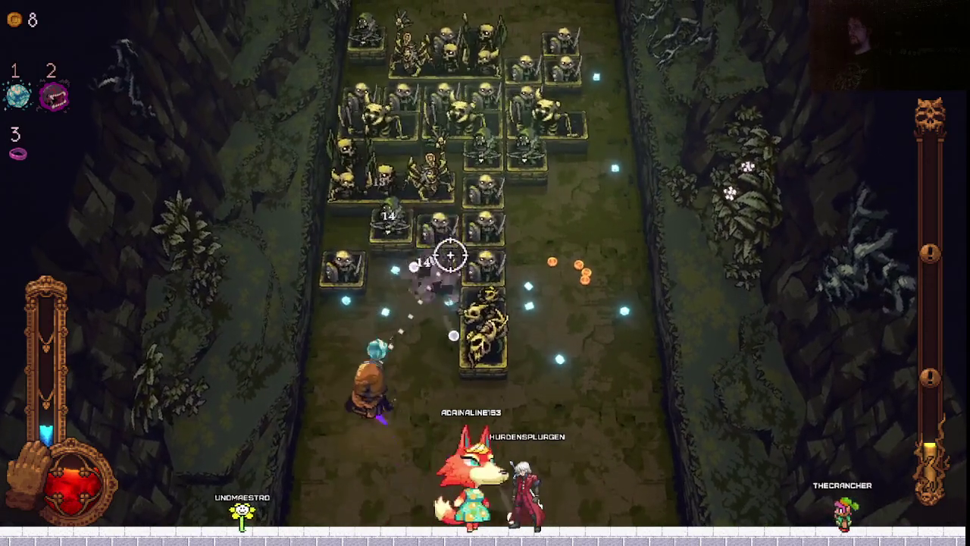
key(d)
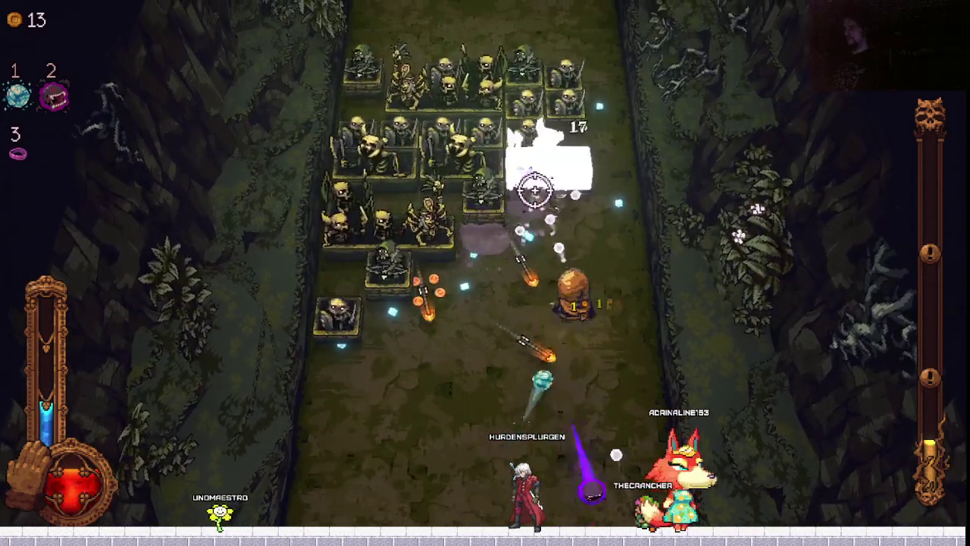
key(a)
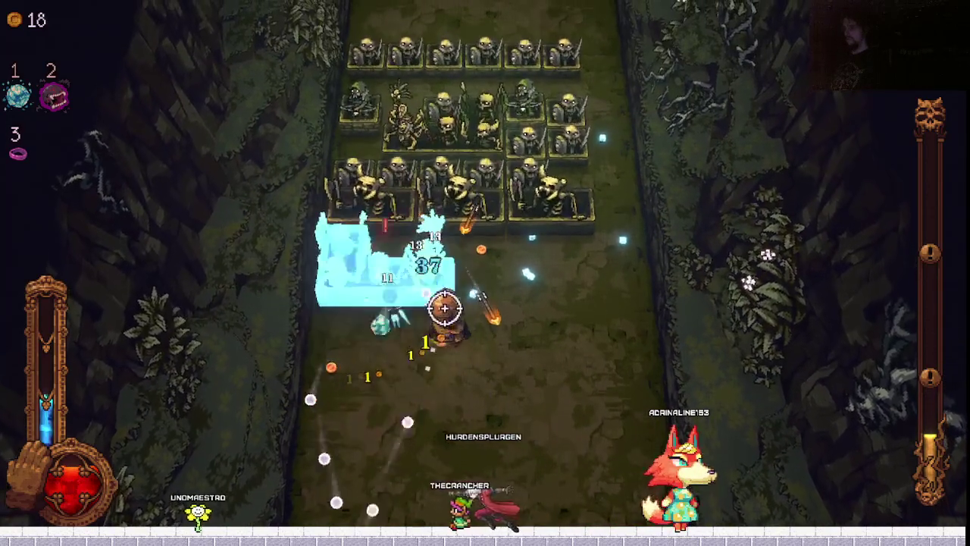
key(s)
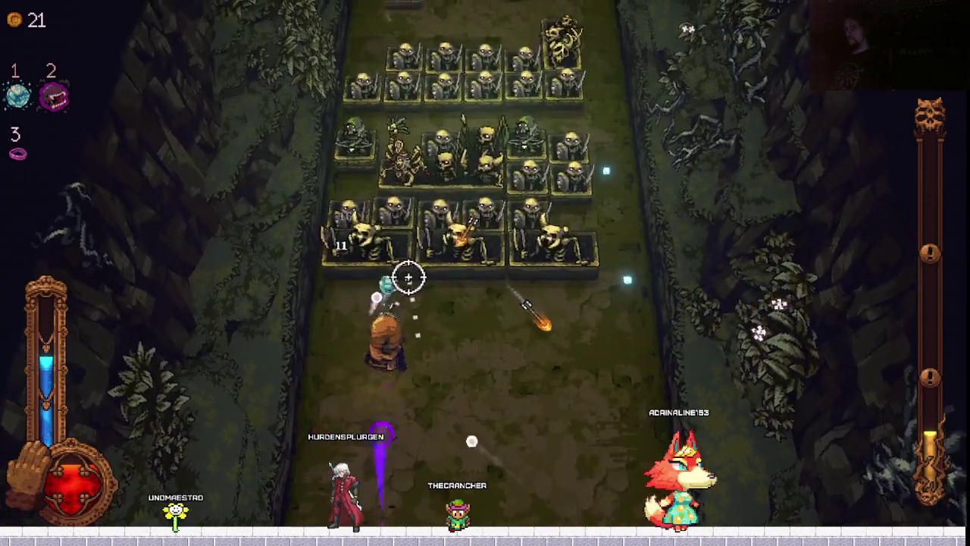
key(d)
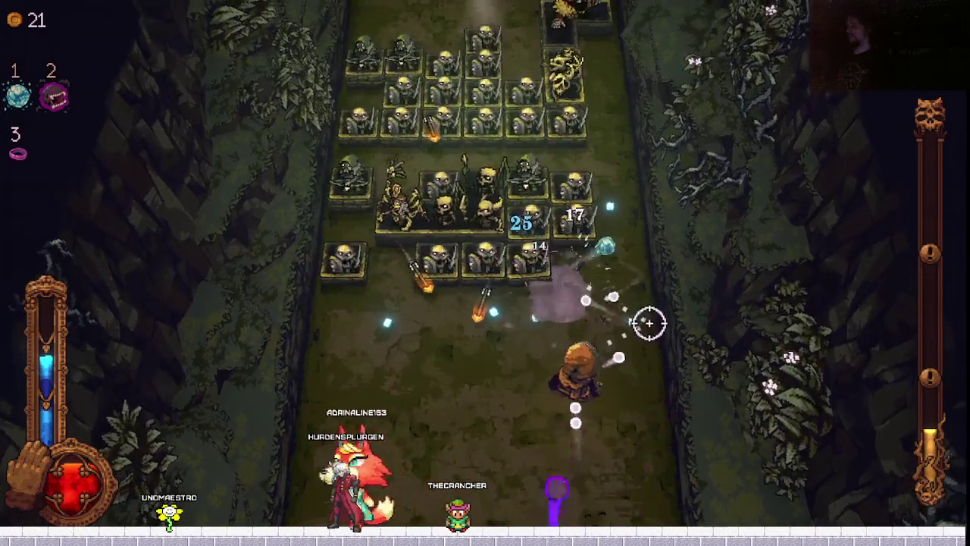
Keep advancing and retreating until Vampire hits level 3, ice ball level 2, and Endurance rises.
key(w)
key(d)
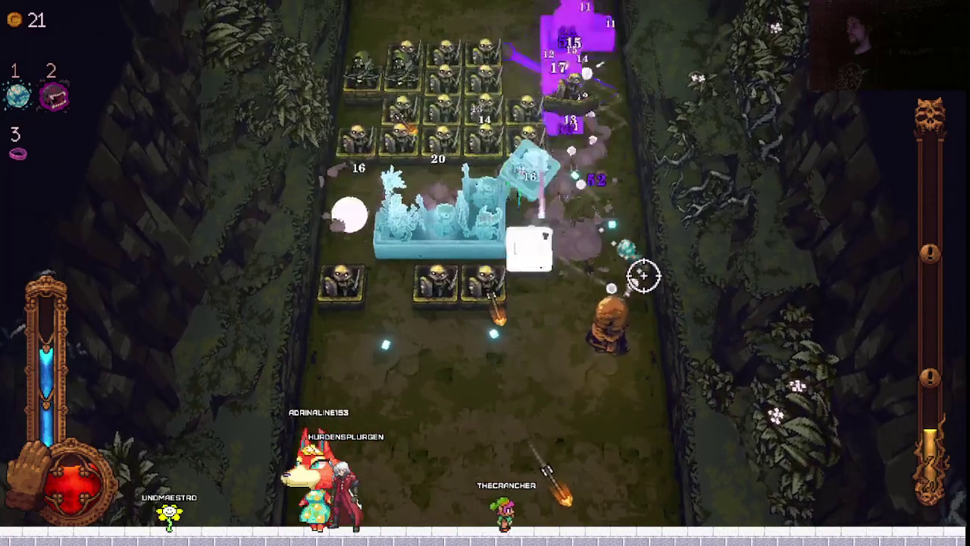
key(a)
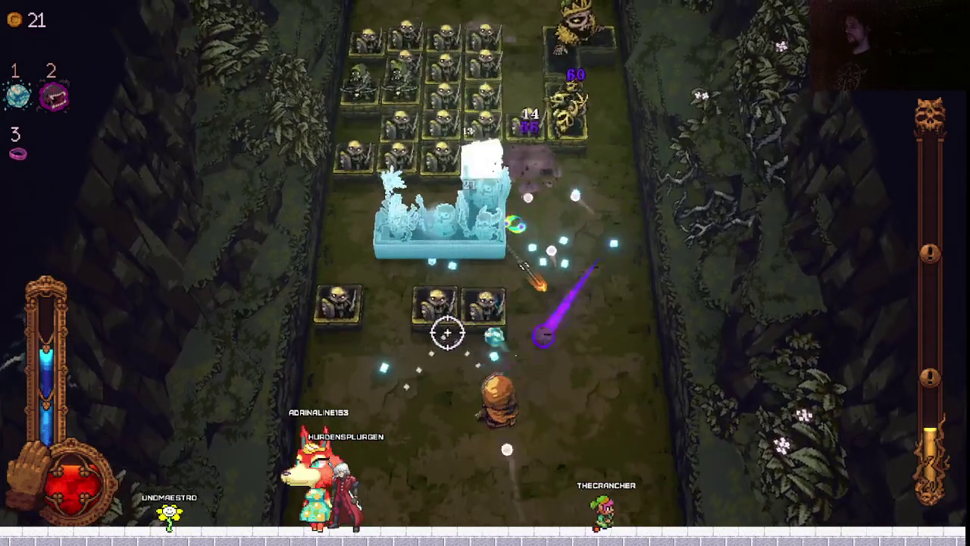
key(w)
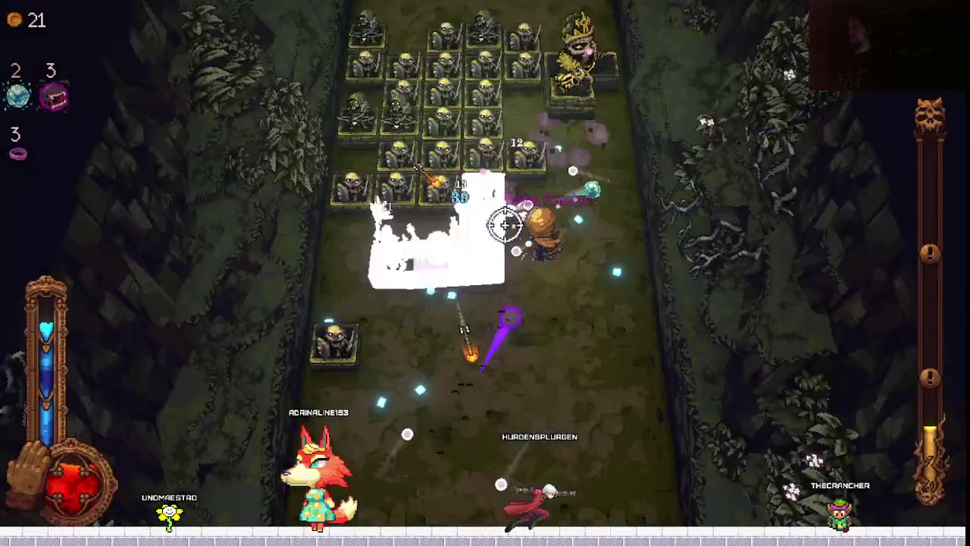
key(a)
key(s)
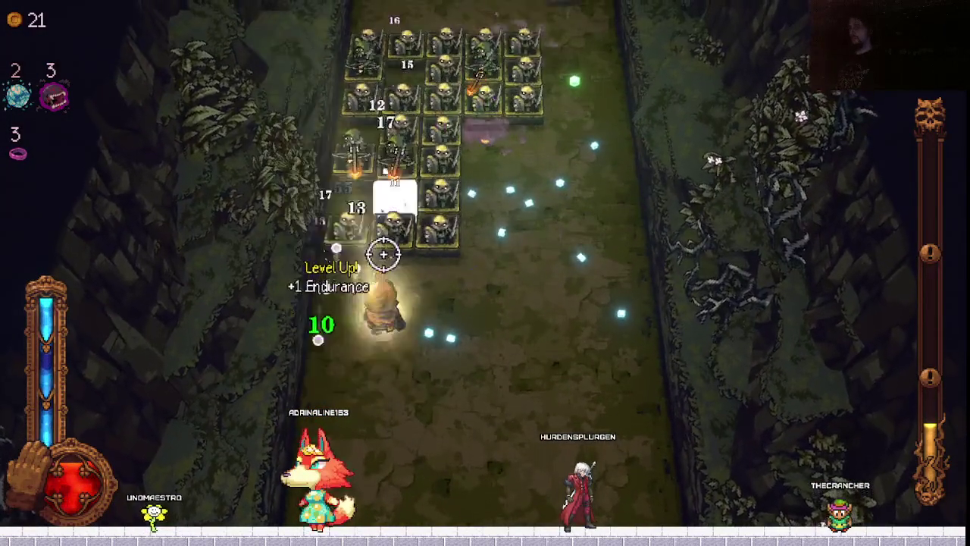
key(Return)
key(d)
key(d)
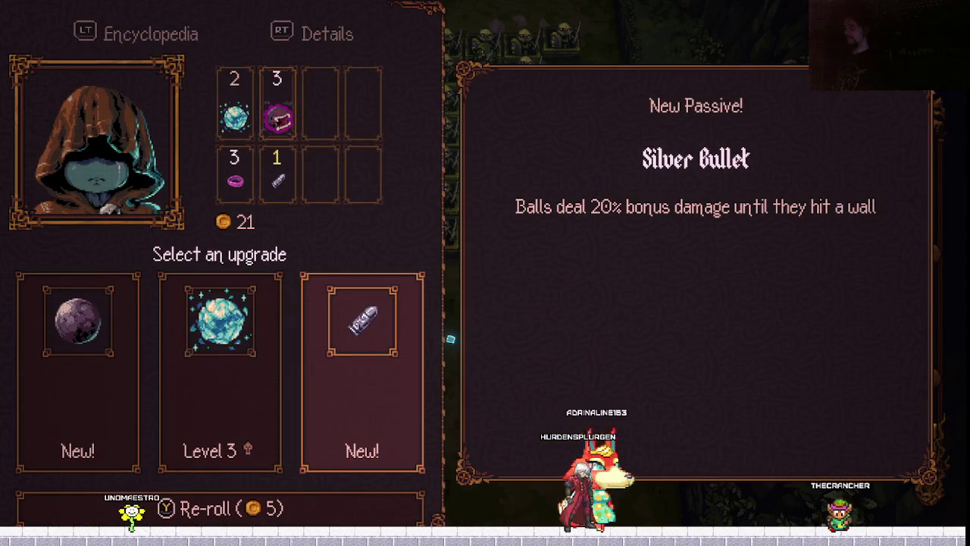
Pick the Iron ball from the upgrade cards instead of Freeze.
key(a)
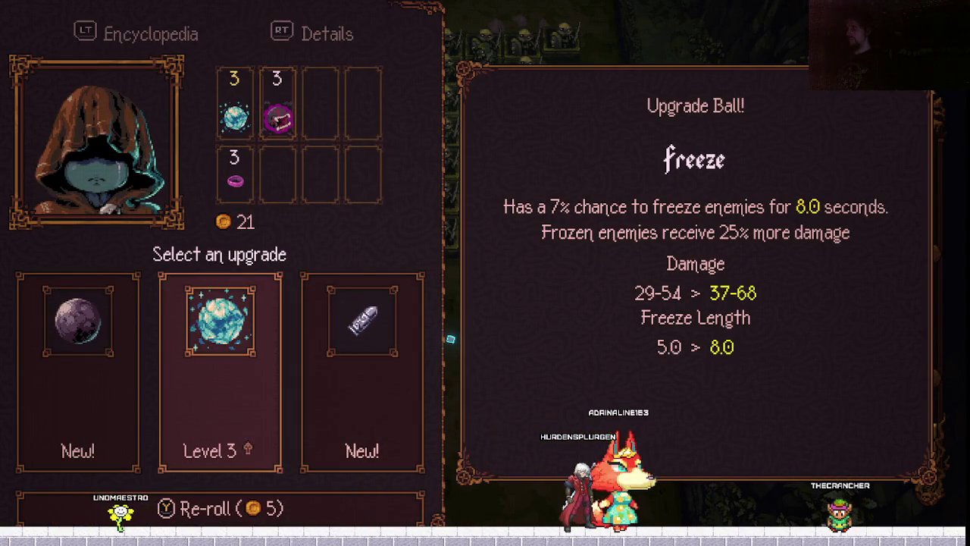
key(a)
key(space)
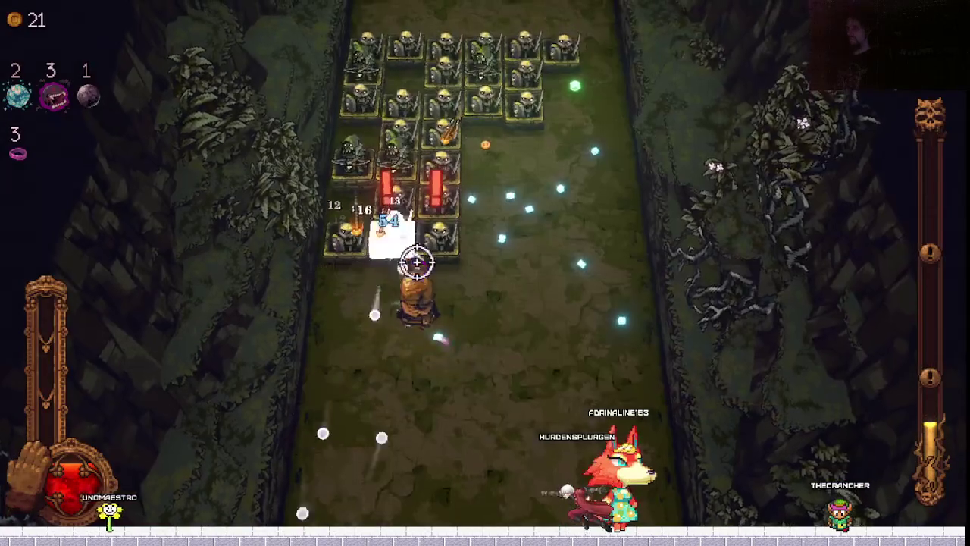
Move right and up to aim shots at the enemy blocks.
key(d)
key(a)
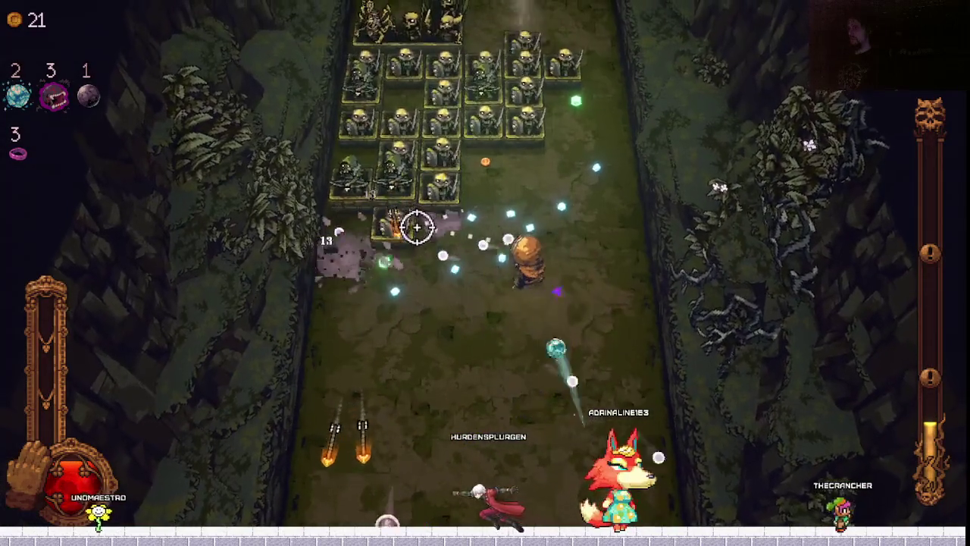
key(d)
key(a)
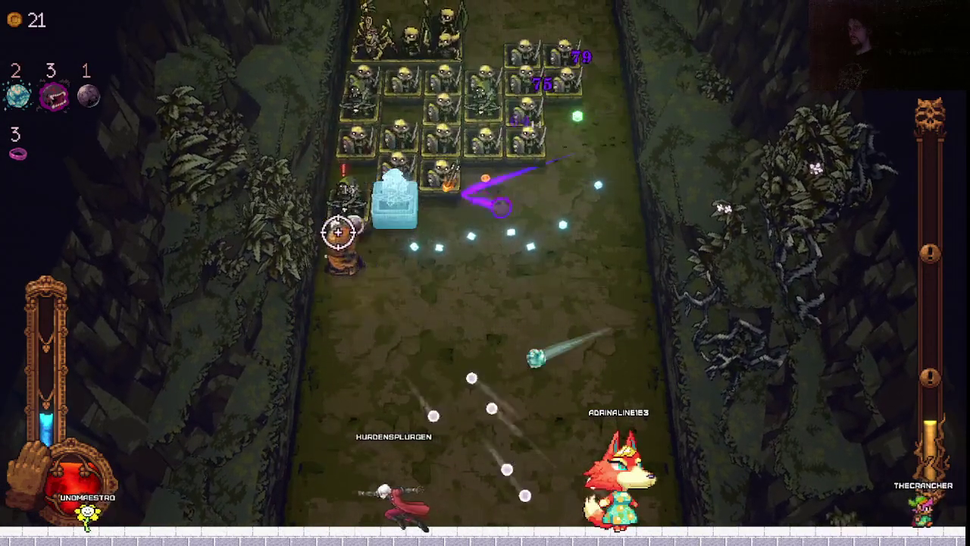
key(d)
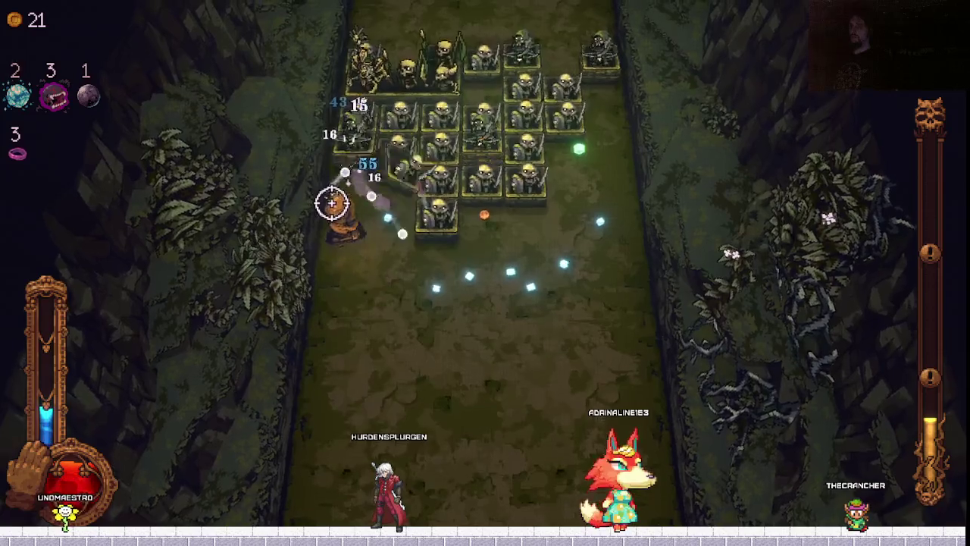
key(d)
key(d)
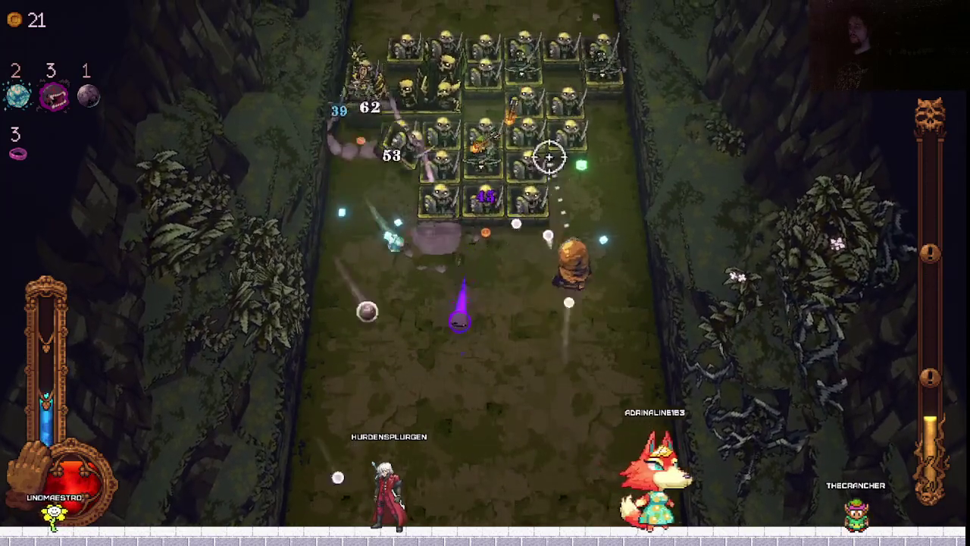
key(w)
key(d)
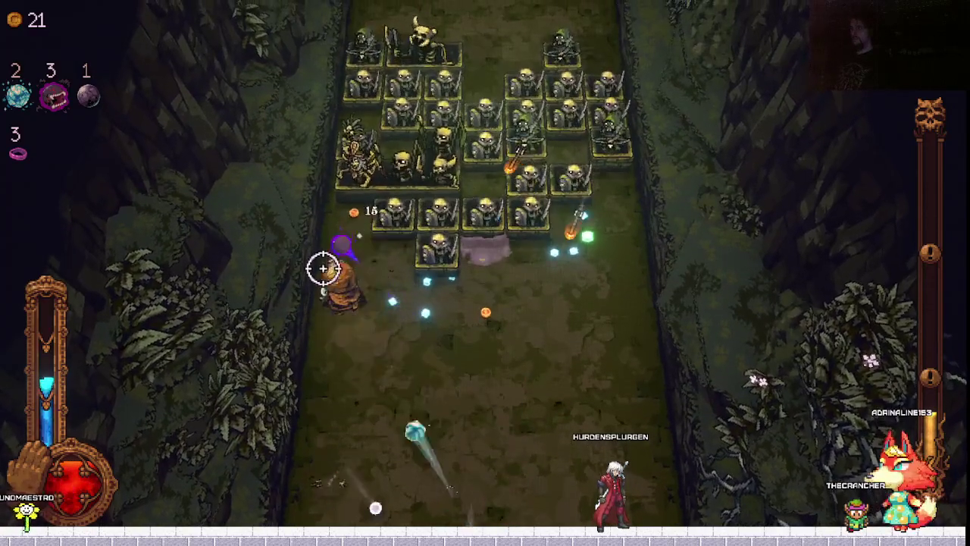
key(d)
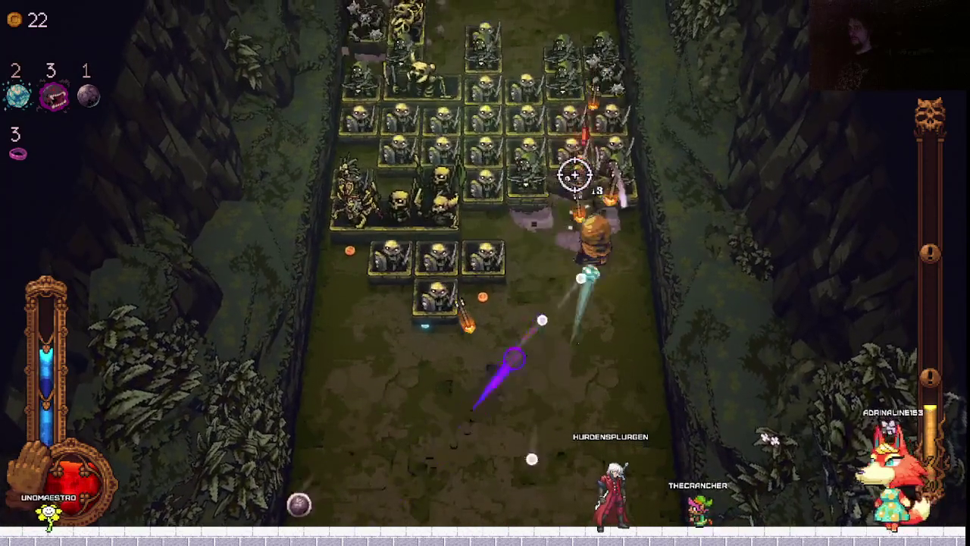
Keep repositioning across the arena to hit the skeleton rows.
key(a)
key(s)
key(w)
key(d)
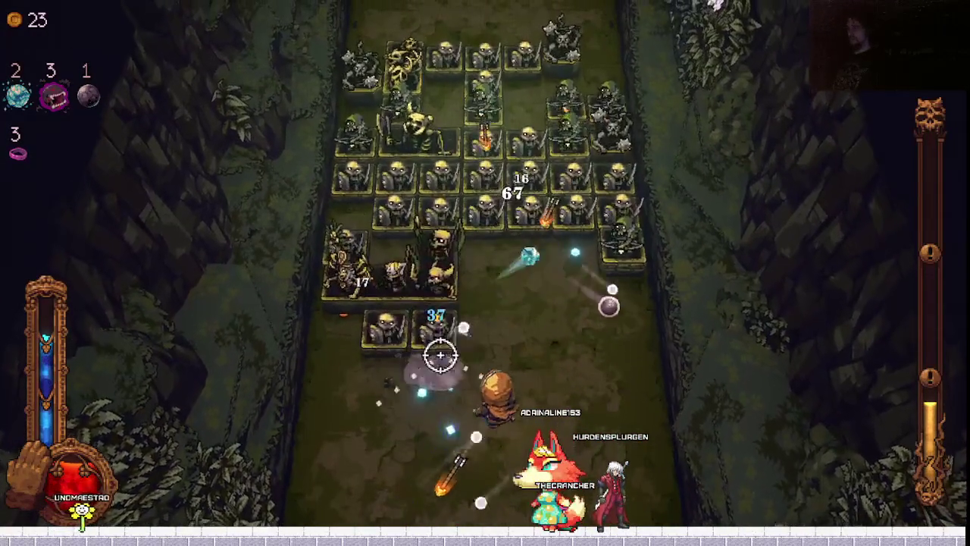
key(w)
key(a)
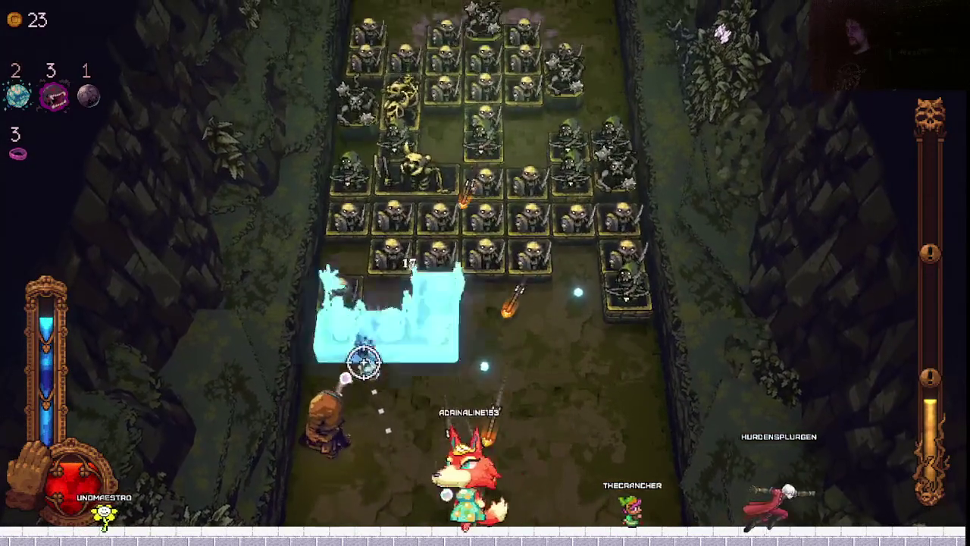
key(a)
key(d)
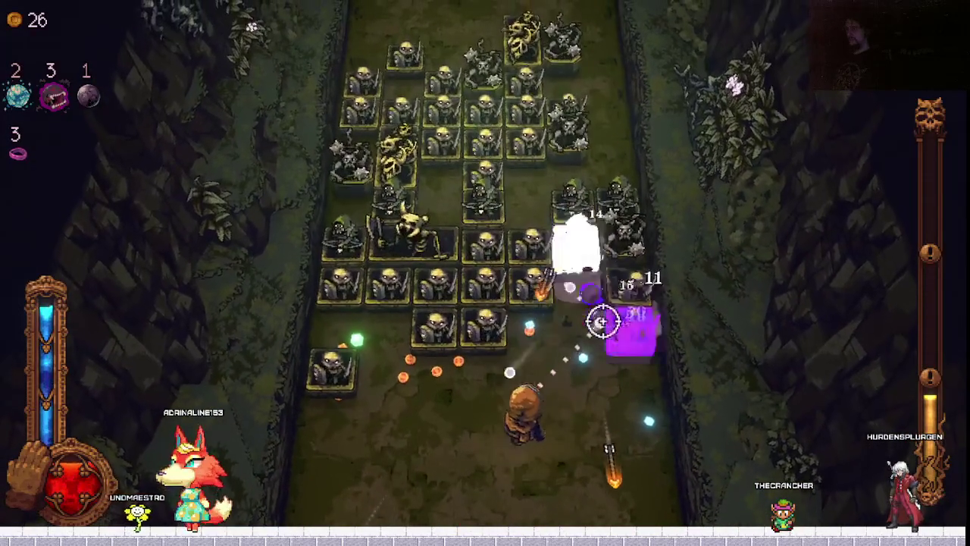
key(a)
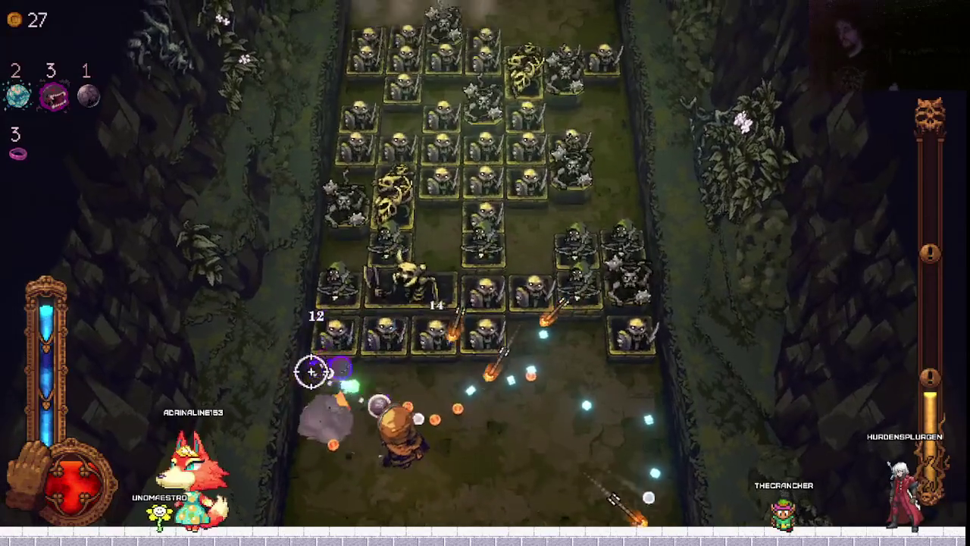
Upgrade the Iron ball to level 2 (59-107 damage), passing over Turret.
key(Return)
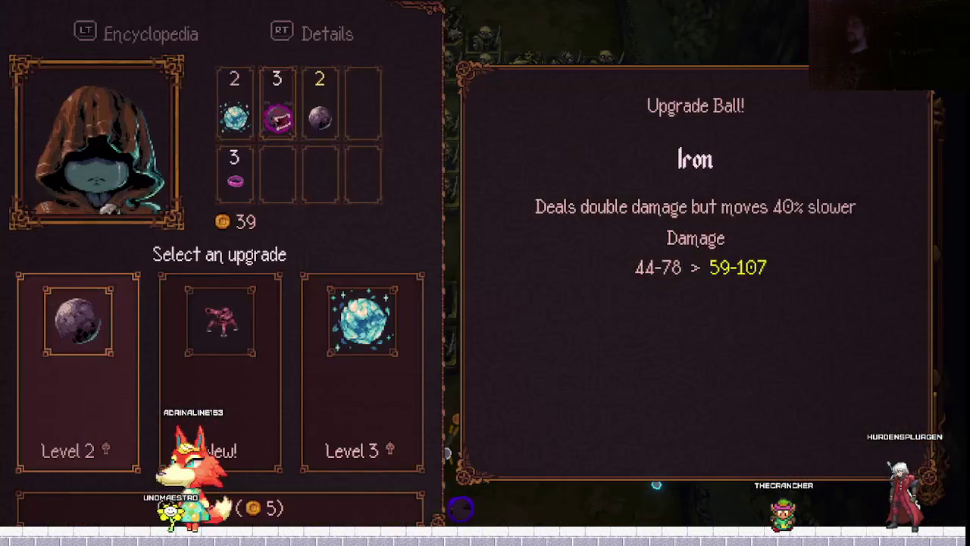
key(Right)
key(Left)
key(Return)
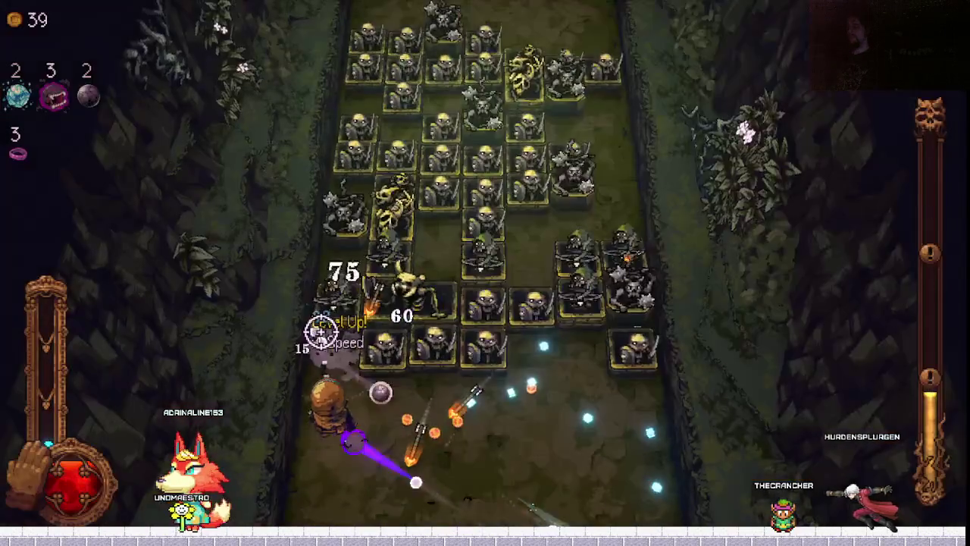
Accept the level bonus bringing all three balls to level 3, then fight to the next level-up.
key(d)
key(d)
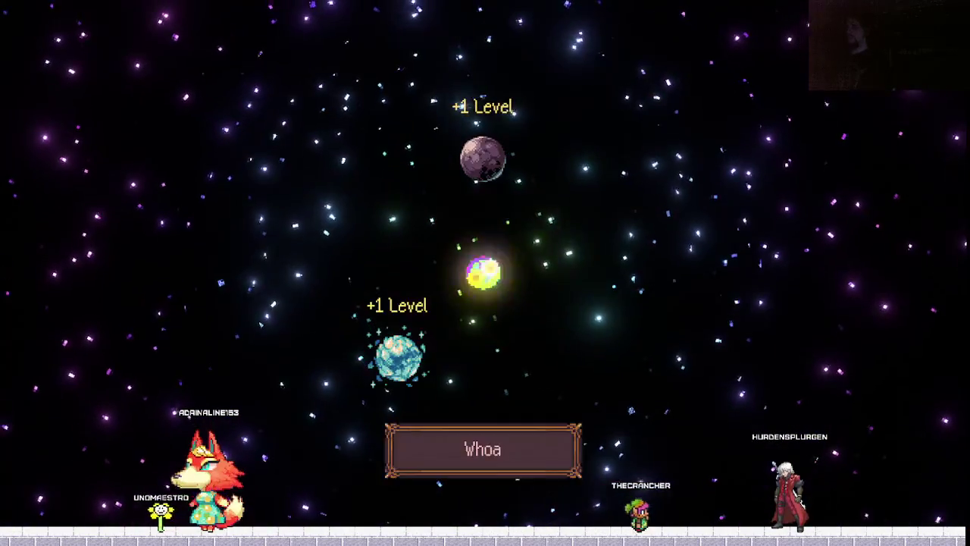
key(space)
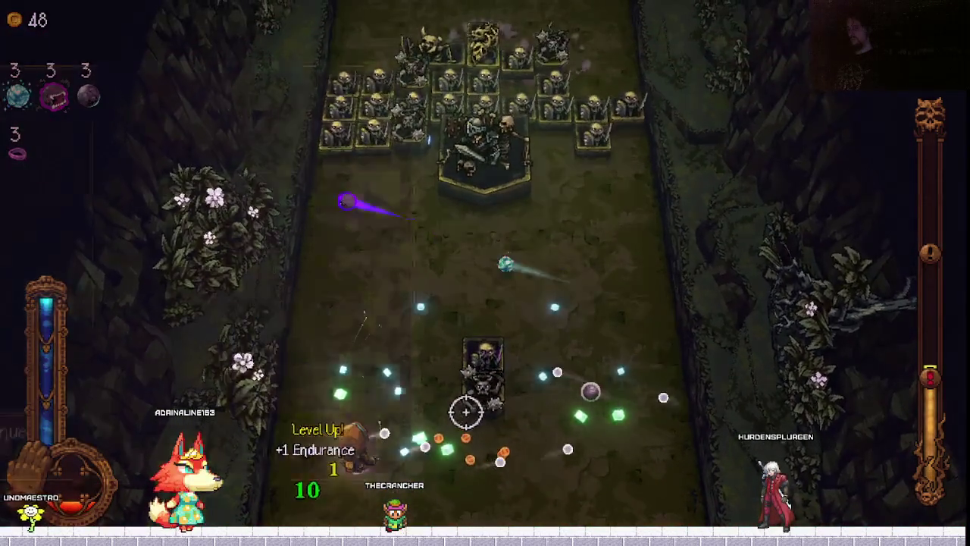
key(Return)
Compare the Dark ball and Ruby Hilted Dagger, then take the Stone Effigy passive.
key(Right)
key(Right)
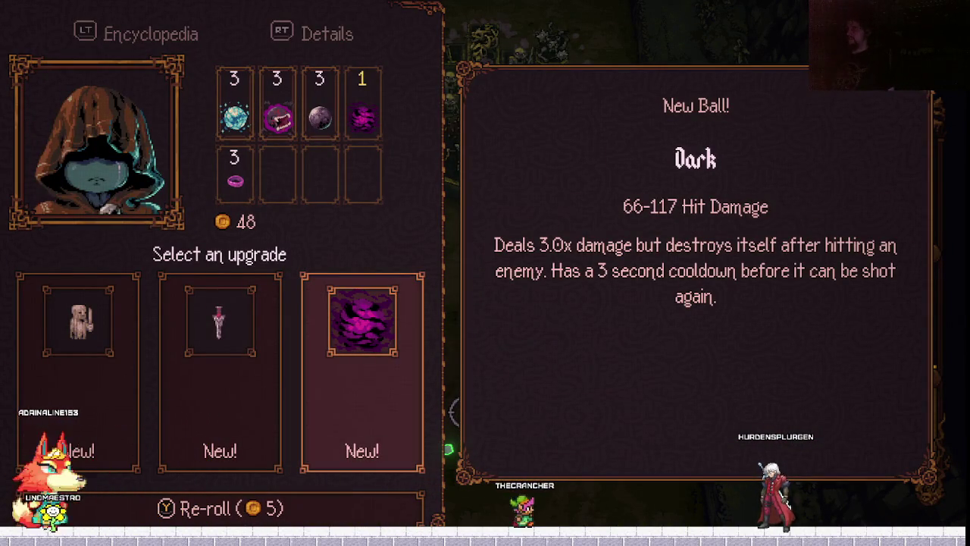
key(Left)
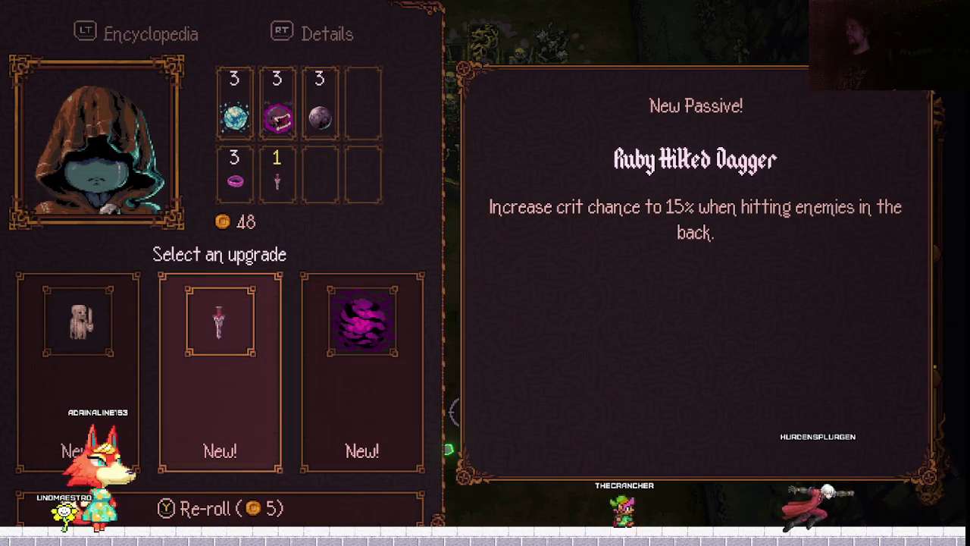
key(Left)
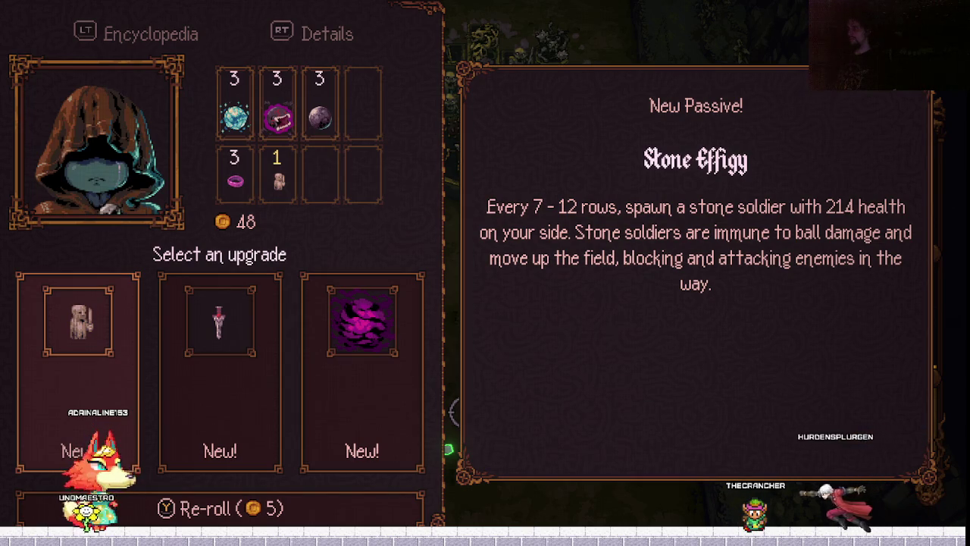
key(Return)
Sweep along the bottom and up-left through the rows until a level-up offers Ethereal Cloak.
key(s)
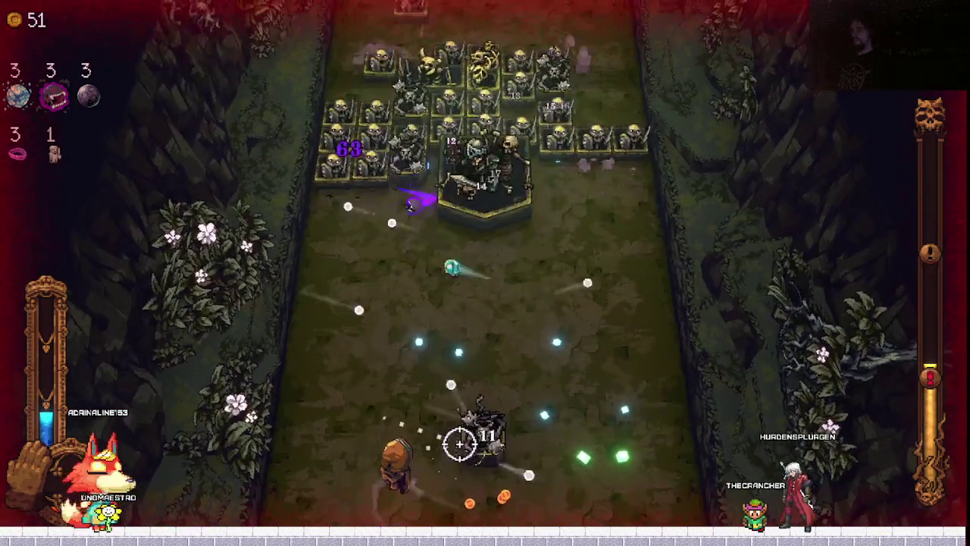
key(d)
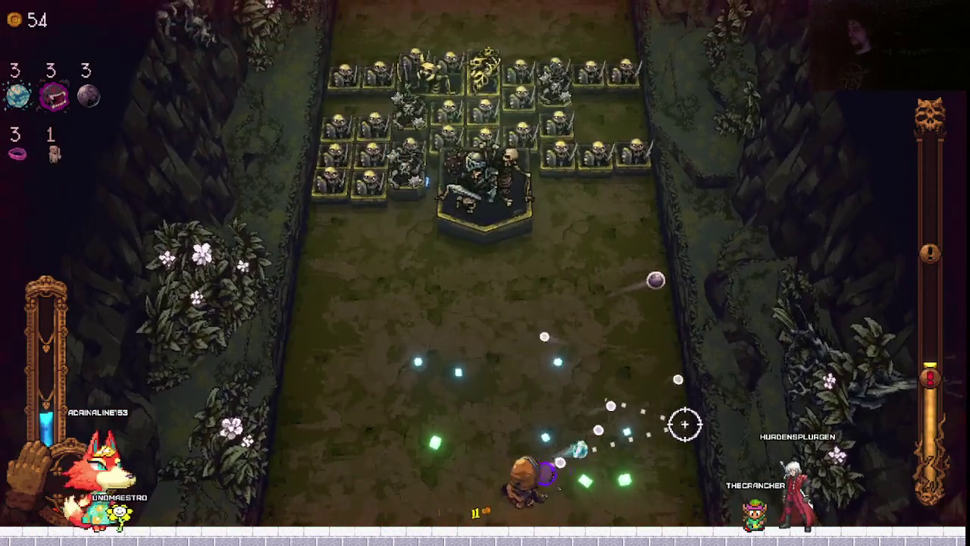
key(w)
key(a)
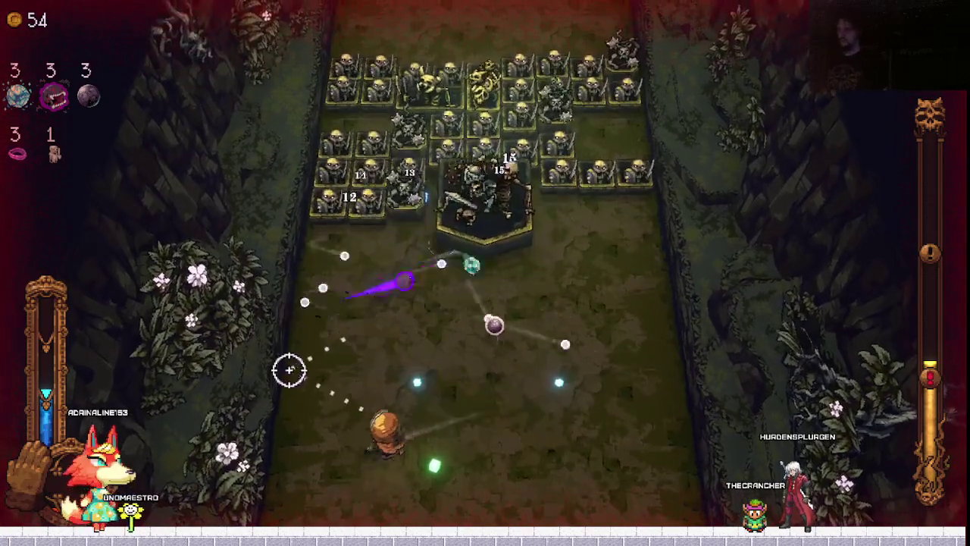
key(d)
key(d)
key(s)
key(a)
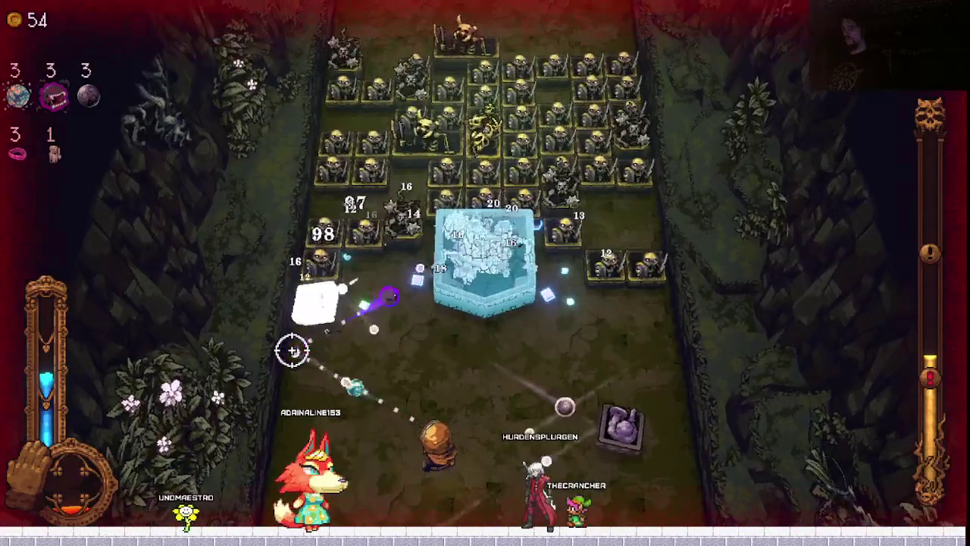
key(w)
key(a)
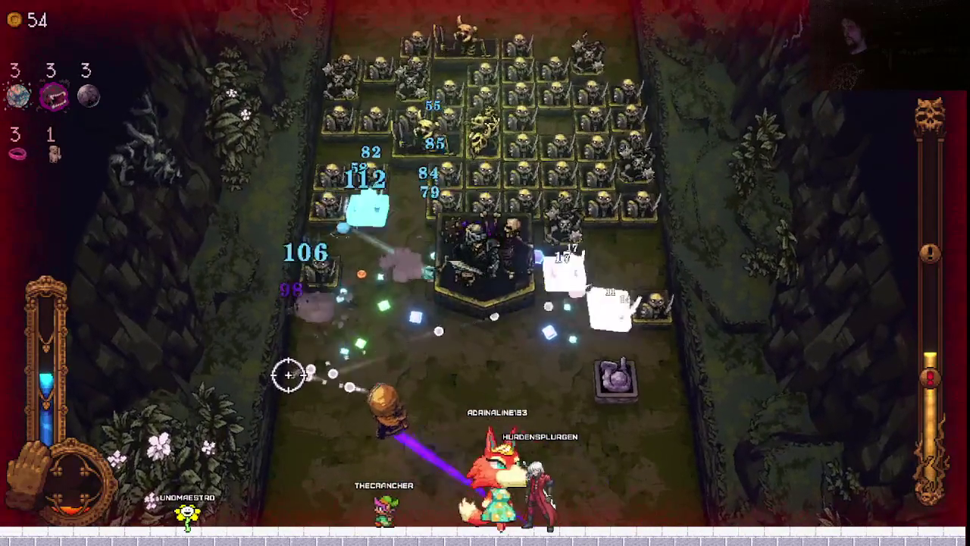
key(w)
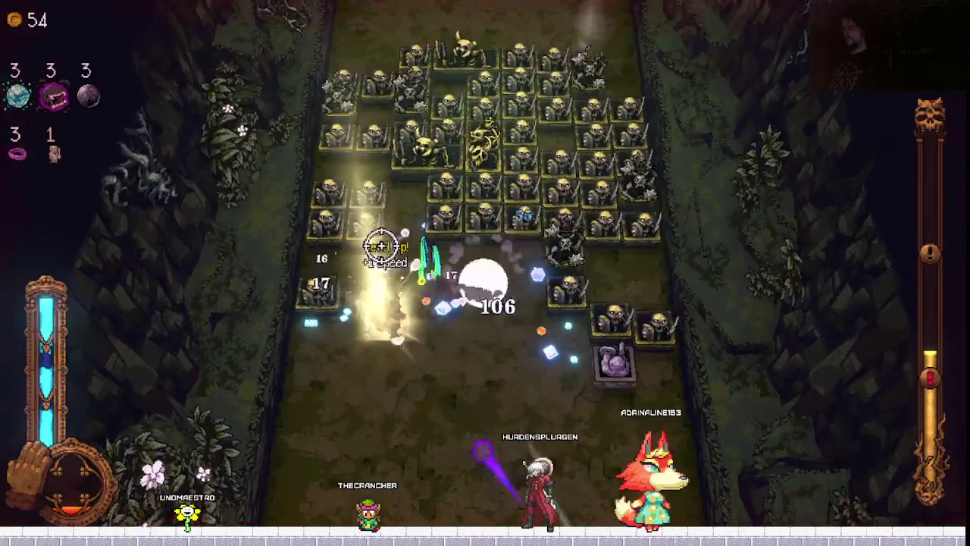
key(Return)
key(Left)
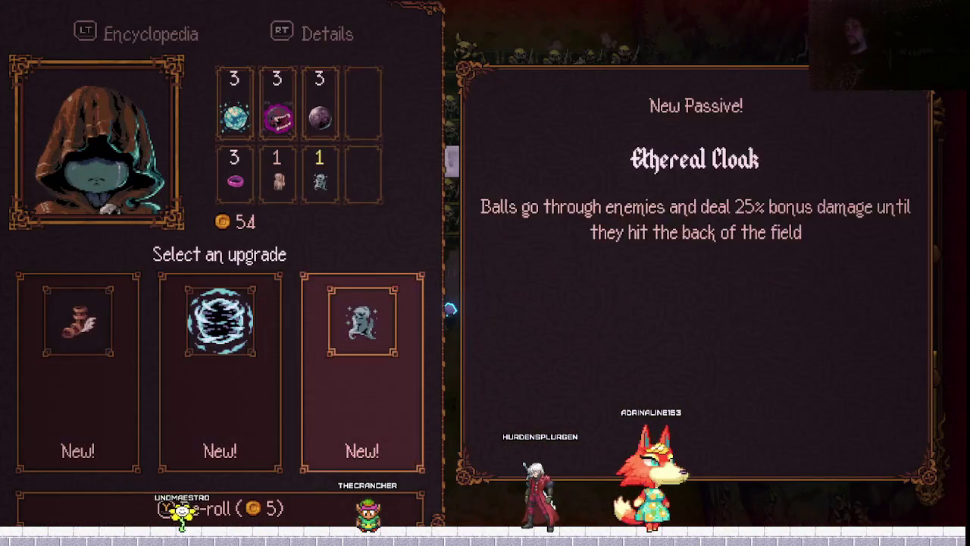
Take the Wind ball and choose Fusion for the Vampire and Freeze balls.
key(Left)
key(Return)
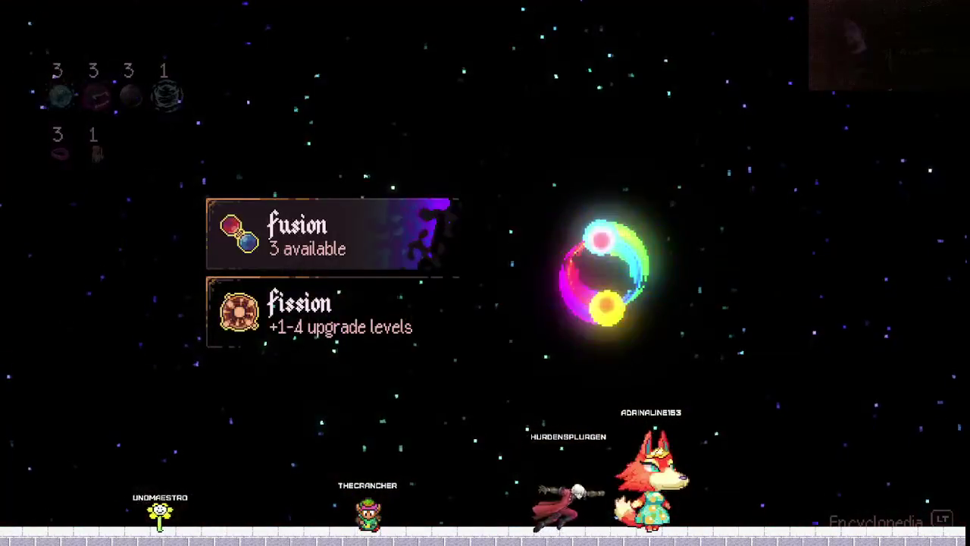
key(Return)
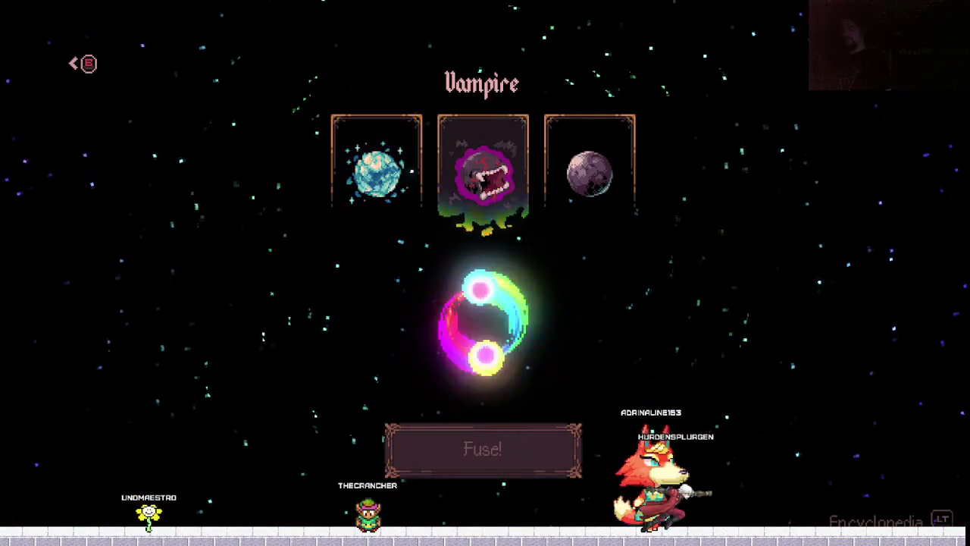
key(Down)
Fuse them into a level 3 Vampire × Freeze ball (37-68 damage) and resume fighting.
key(Return)
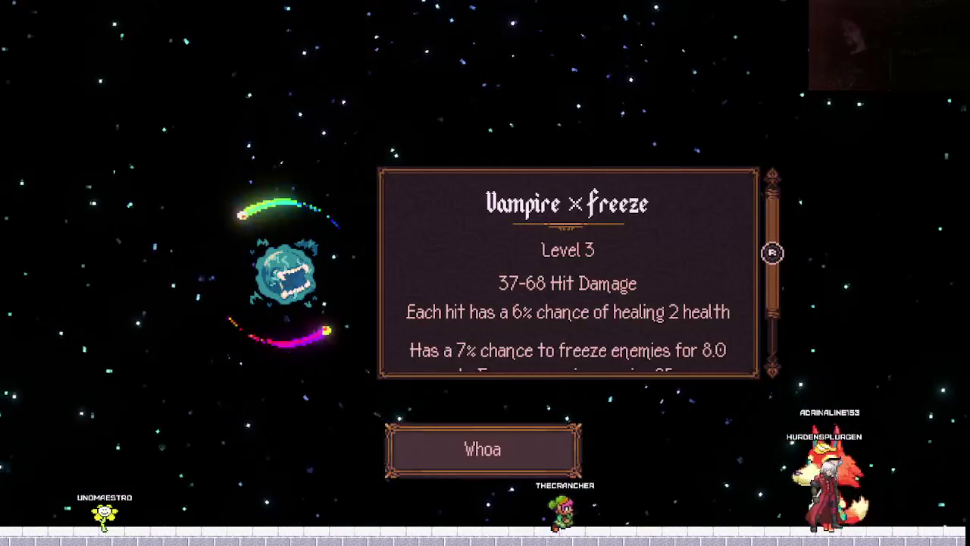
scroll(568, 272, down, 2)
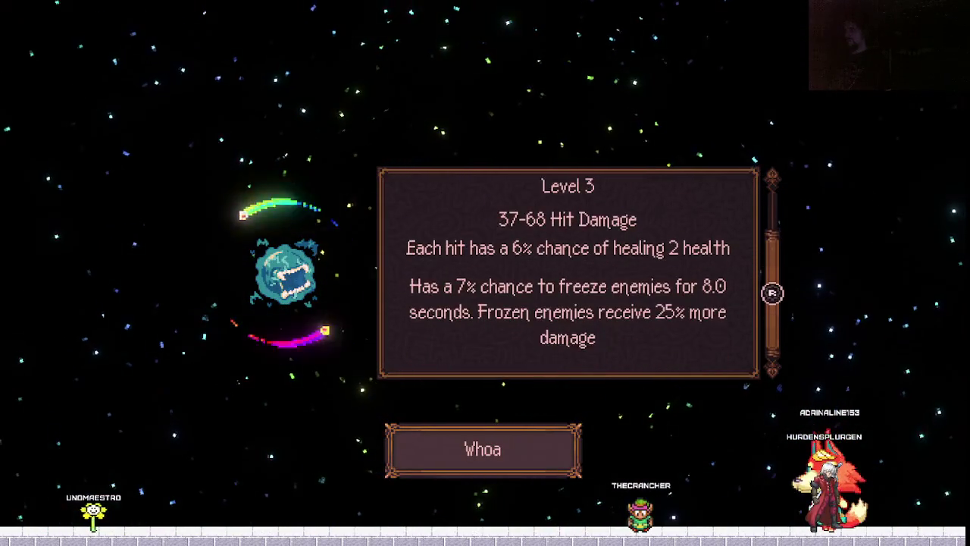
key(Return)
key(d)
key(s)
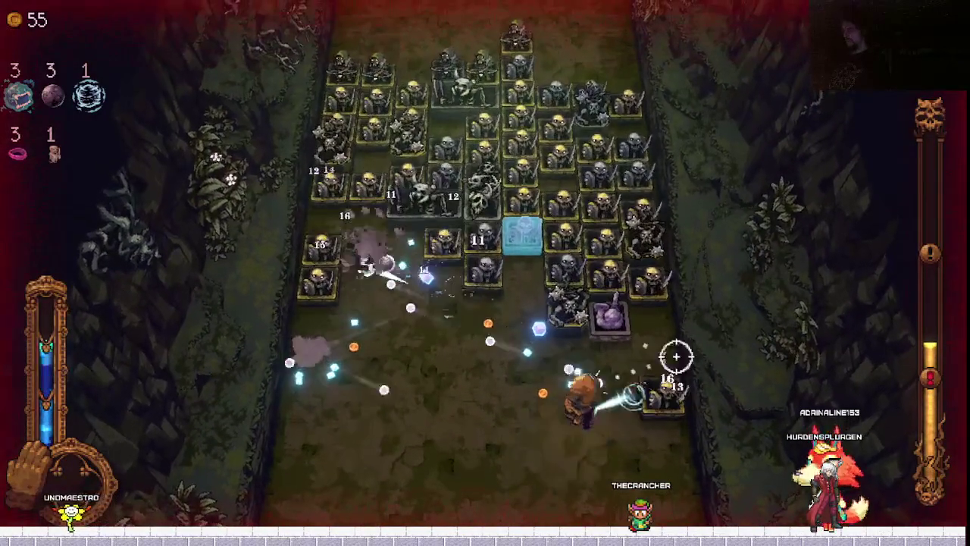
Take the Pressure Valve passive at the mid-fight level-up.
key(Return)
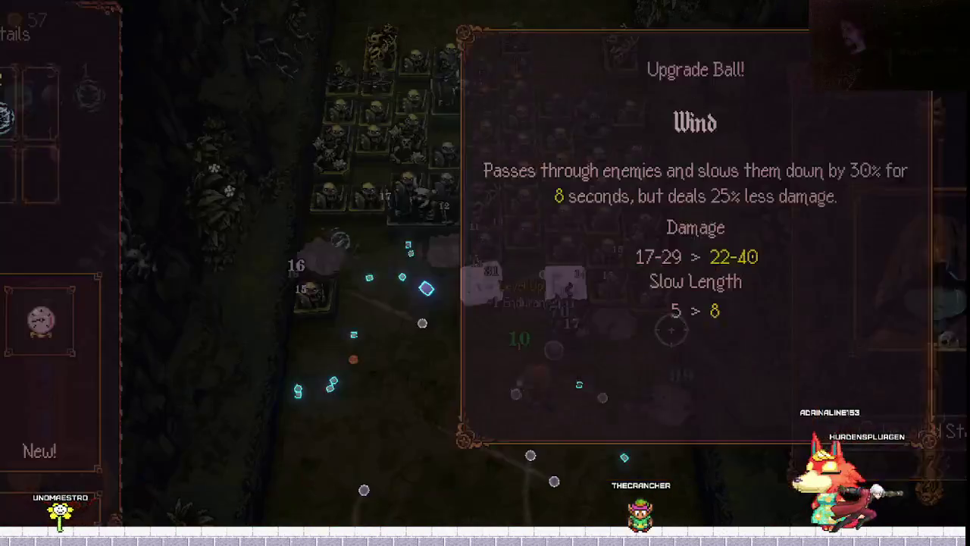
key(Right)
key(Right)
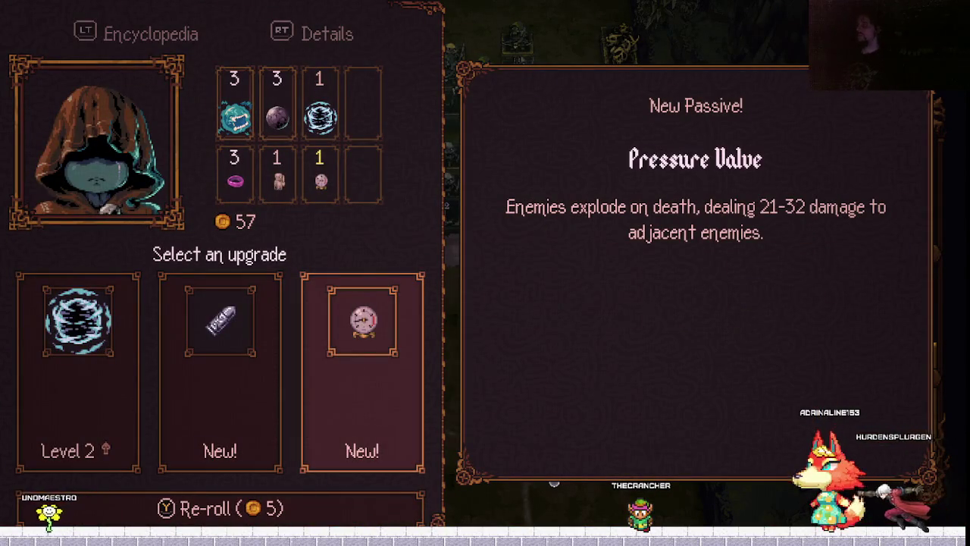
key(Return)
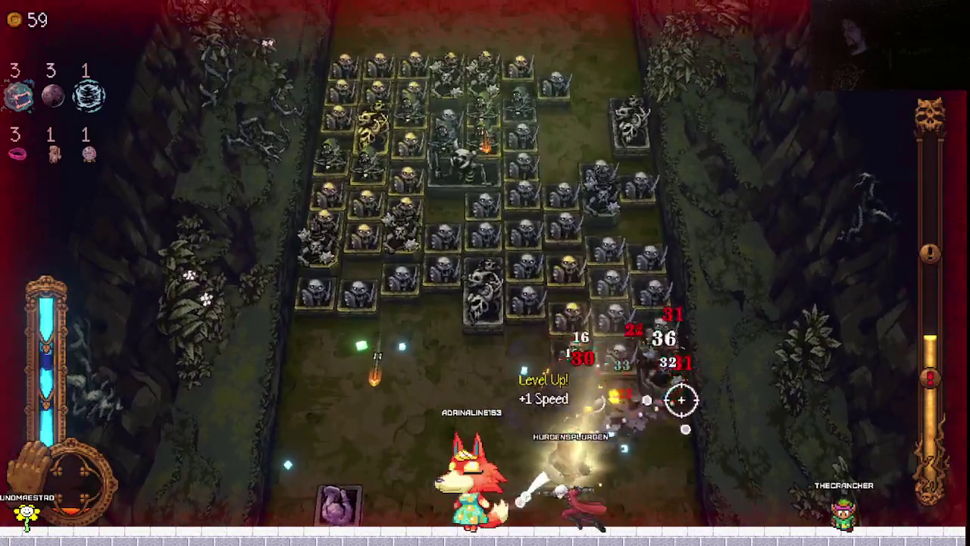
Upgrade Pressure Valve to level 2 after comparing freeze and Sapphire Hilted Dagger.
key(Return)
key(Right)
key(Right)
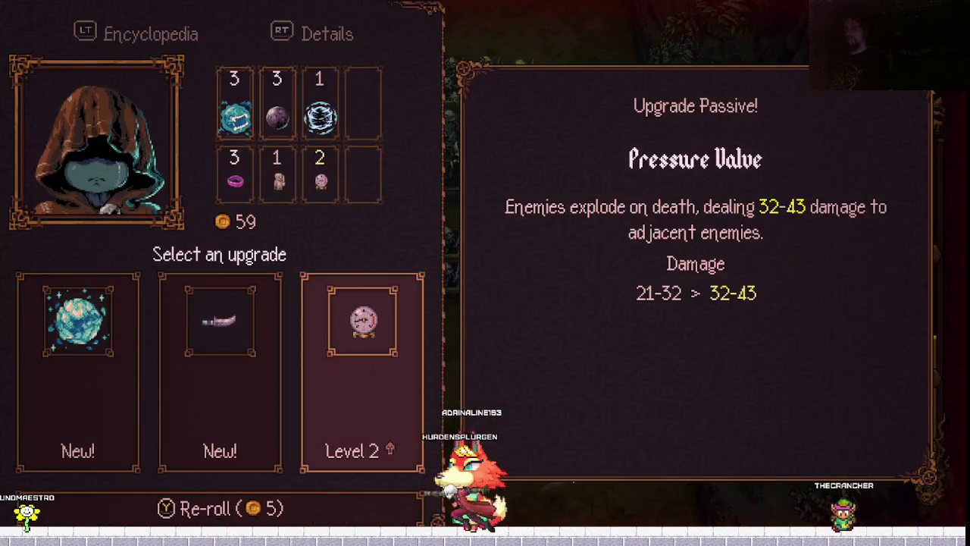
key(Left)
key(Left)
key(Right)
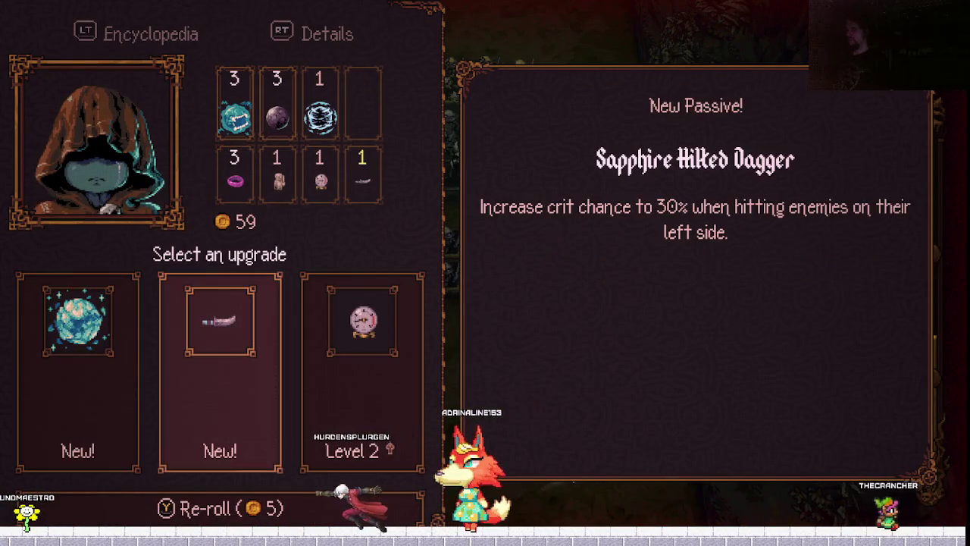
key(Right)
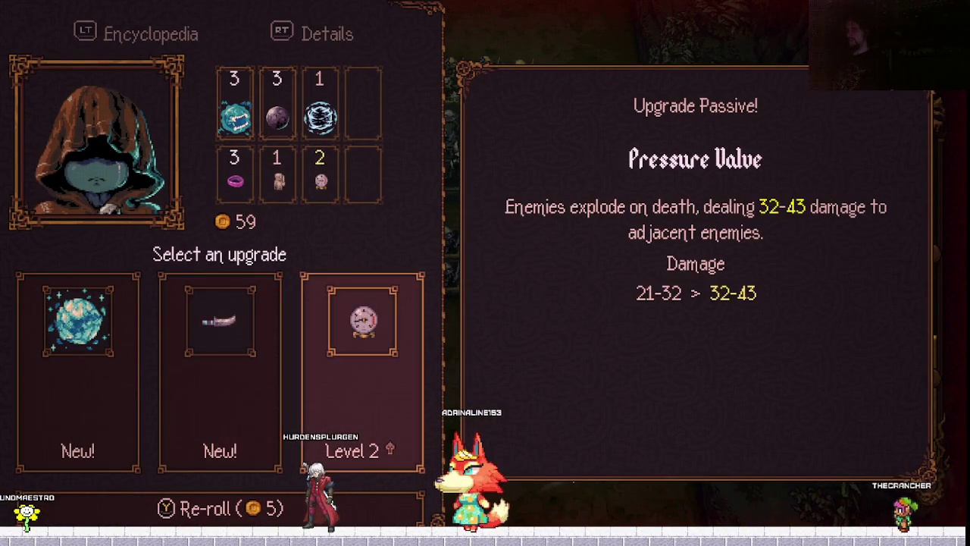
key(Return)
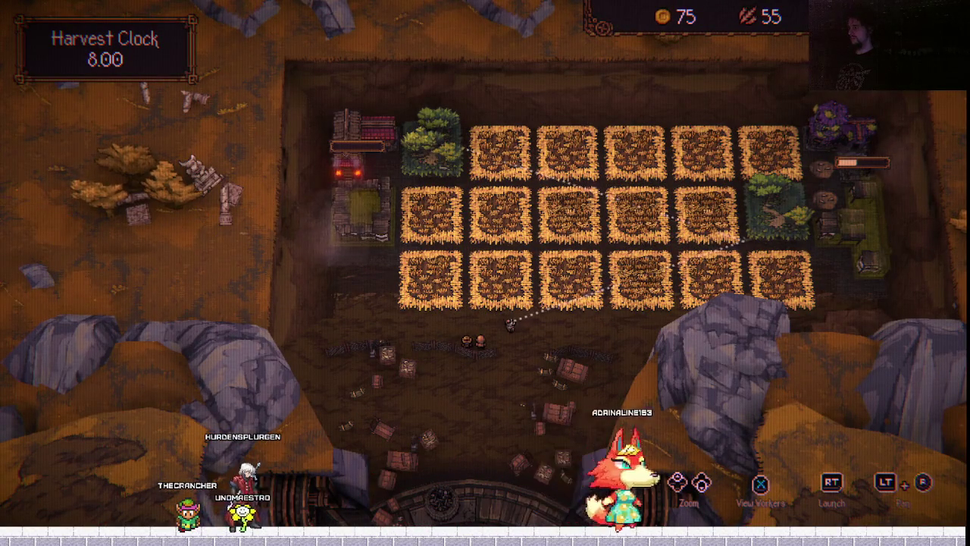
Harvest the base's fields, raising wheat from 55 to 76, and acknowledge The Cohabitants unlock.
key(space)
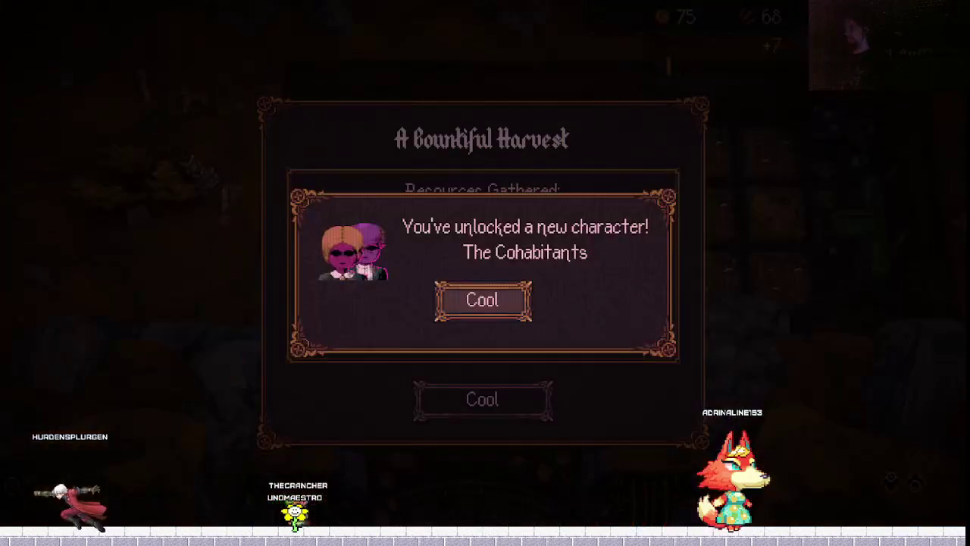
key(Return)
key(Return)
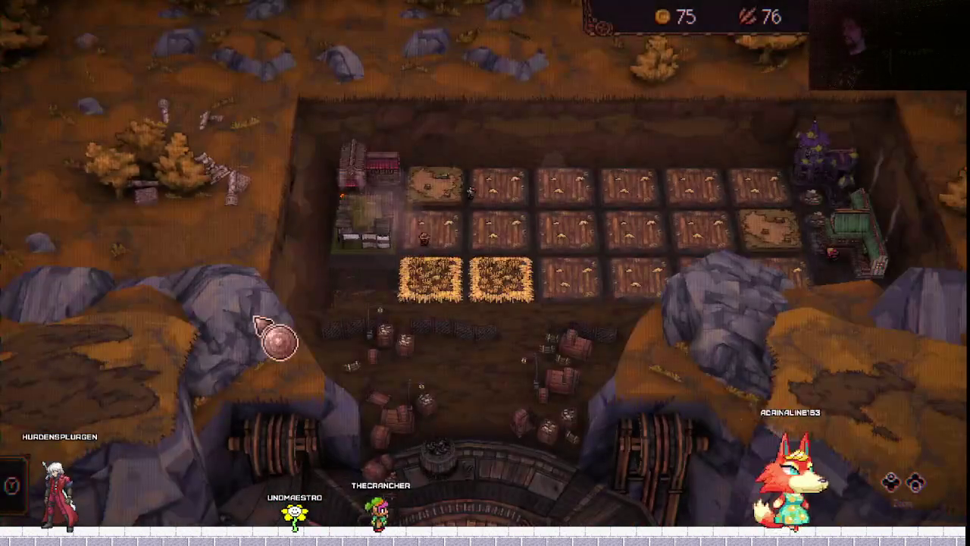
Open the building list and browse the Forest, Boulder, housing and warfare buildings.
key(Down)
key(Down)
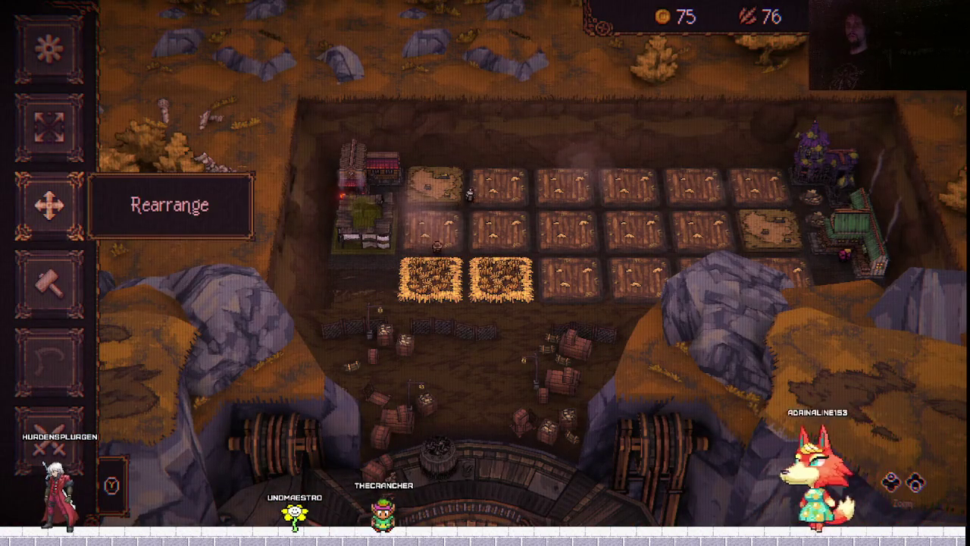
key(Down)
key(Return)
key(Right)
key(Right)
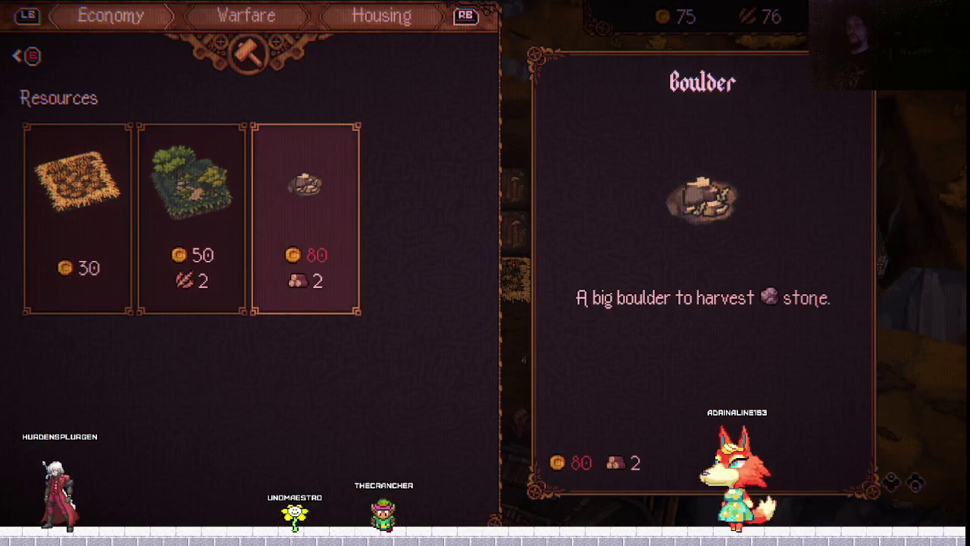
key(Left)
key(Right)
key(Left)
key(e)
key(q)
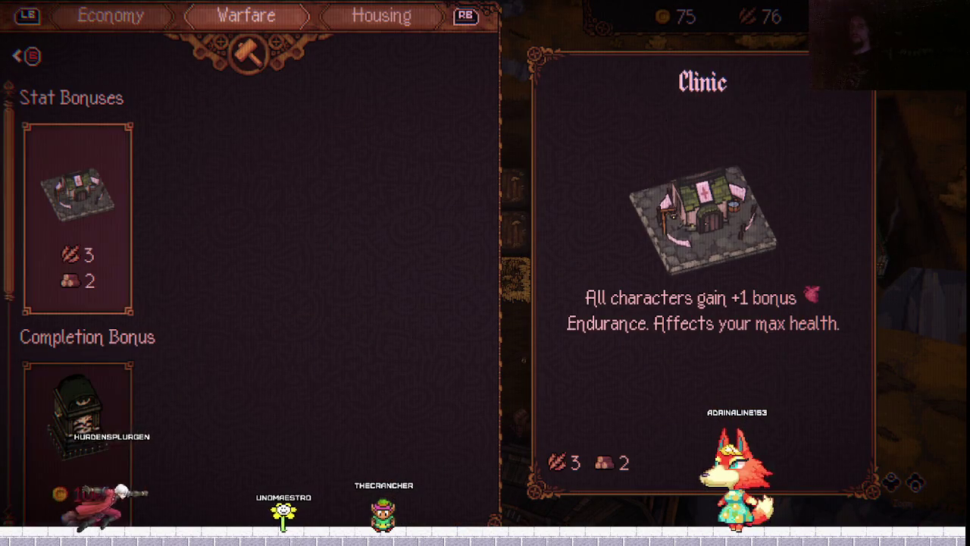
Place a Clinic beside the farm, leaving 73 wheat.
key(Down)
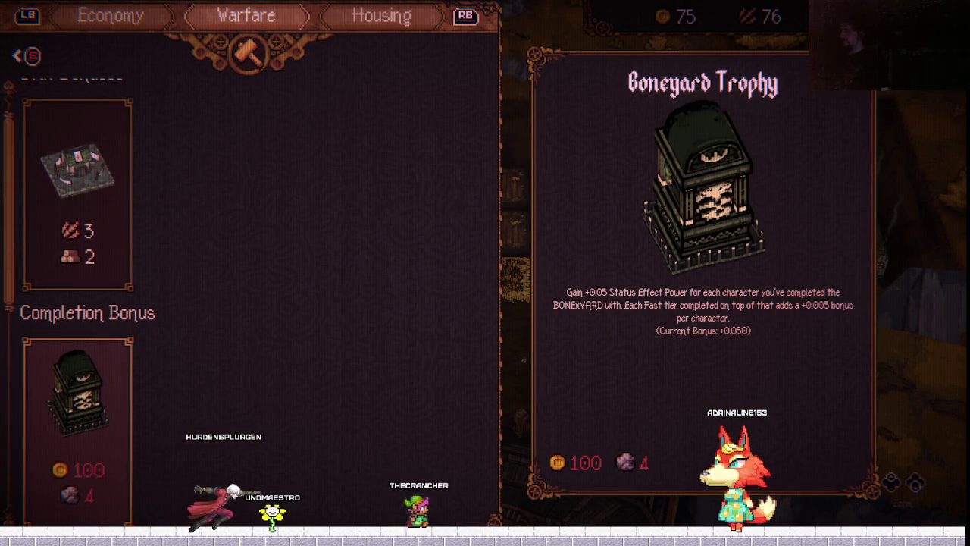
key(Up)
key(Return)
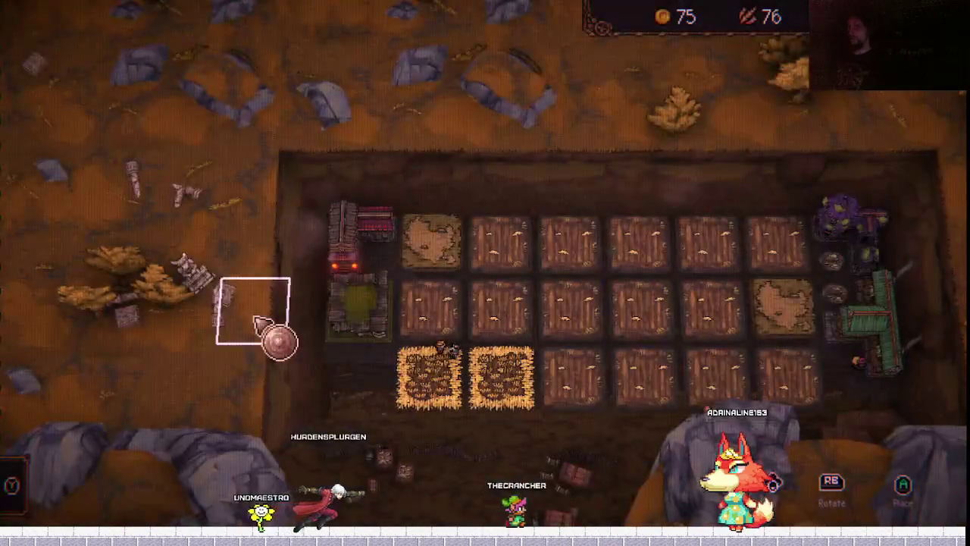
key(Up)
key(Return)
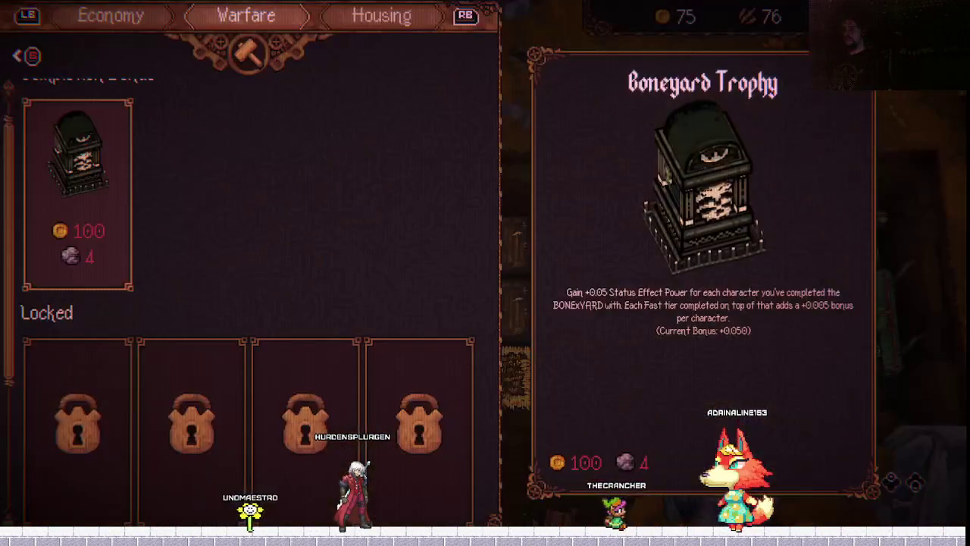
key(Escape)
Bring up character selection, showing The Cohabitant at Level 1.
key(Down)
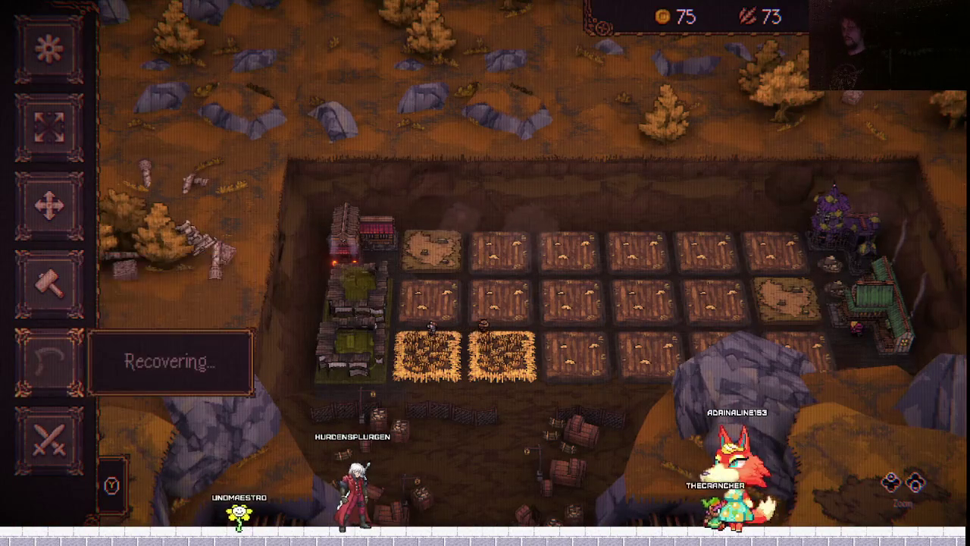
key(Down)
key(Return)
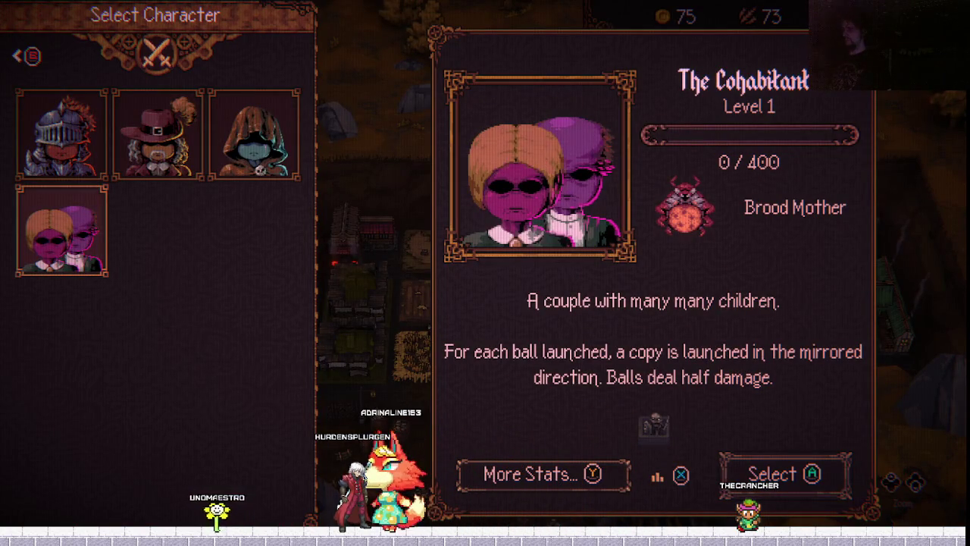
Pick The Cohabitant and launch THE BONE x YARD on Normal, 15:00 length.
key(Return)
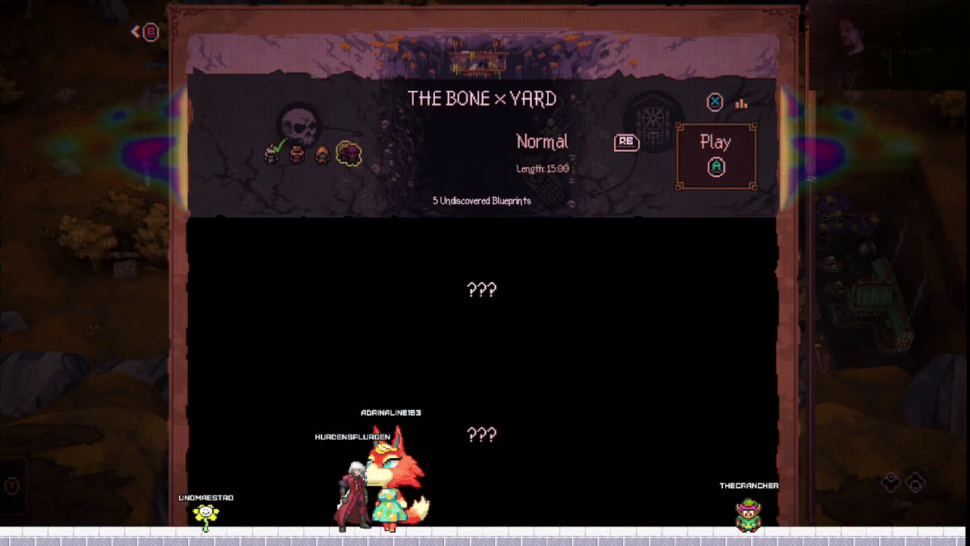
key(Return)
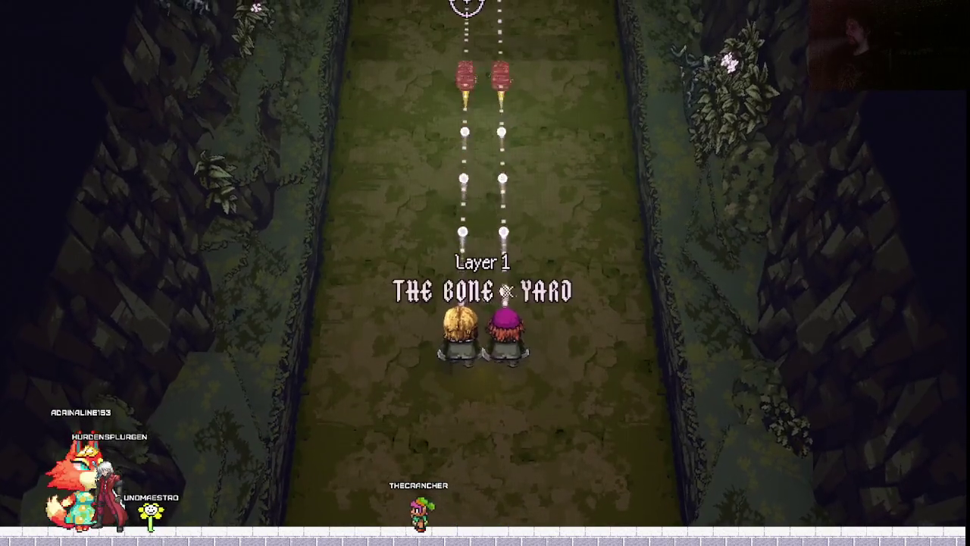
Fight the first skeleton wave, level up, and take the third upgrade card.
key(s)
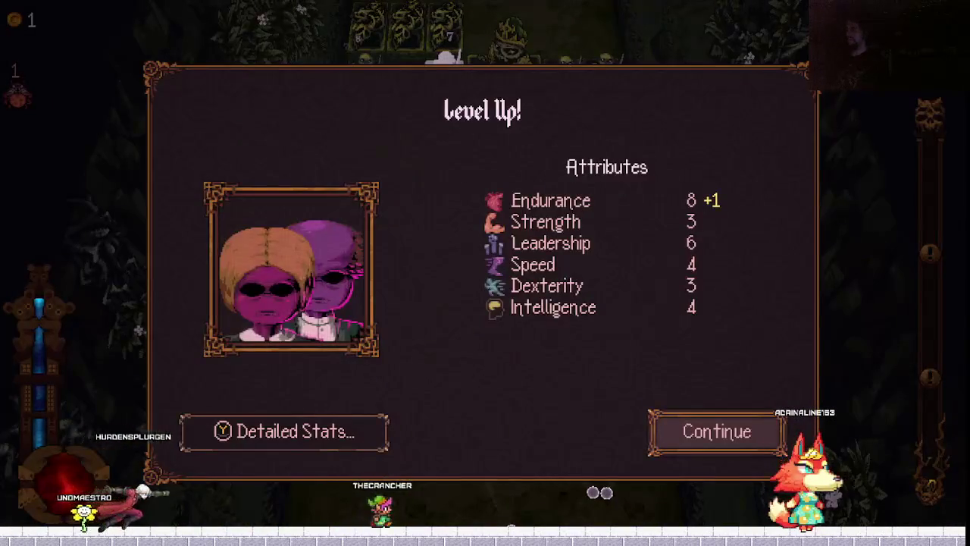
key(Return)
key(Right)
key(Right)
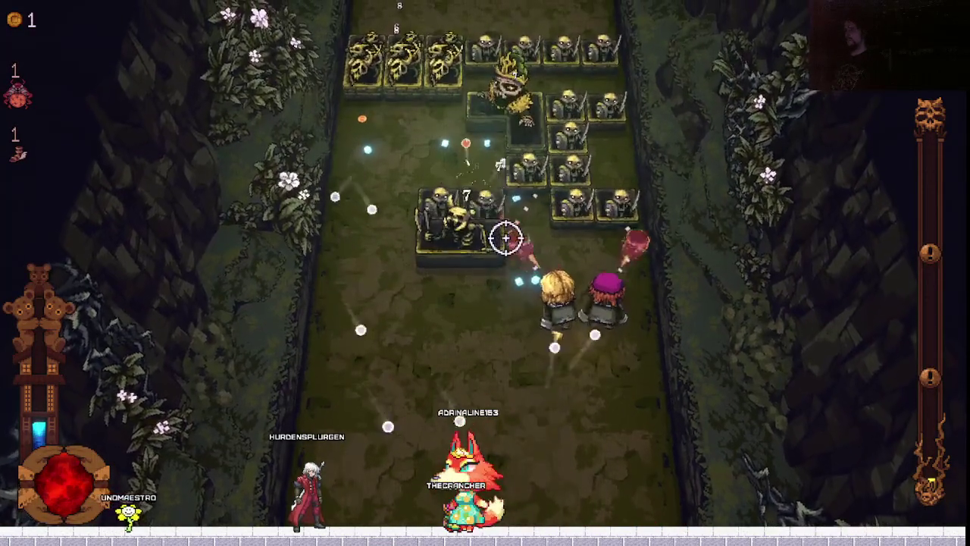
Dodge and aim through the skeleton rows until Brood Mother level 2 is offered.
key(a)
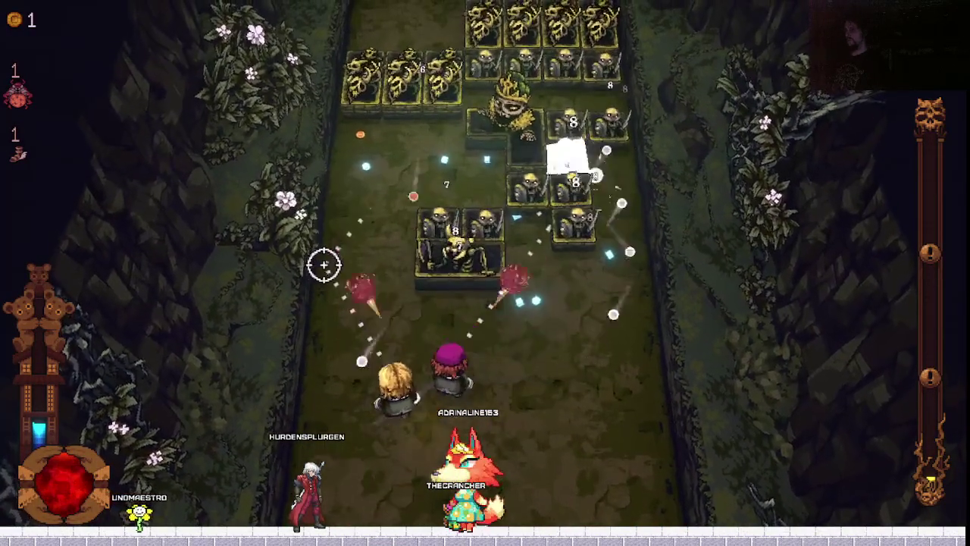
key(d)
key(a)
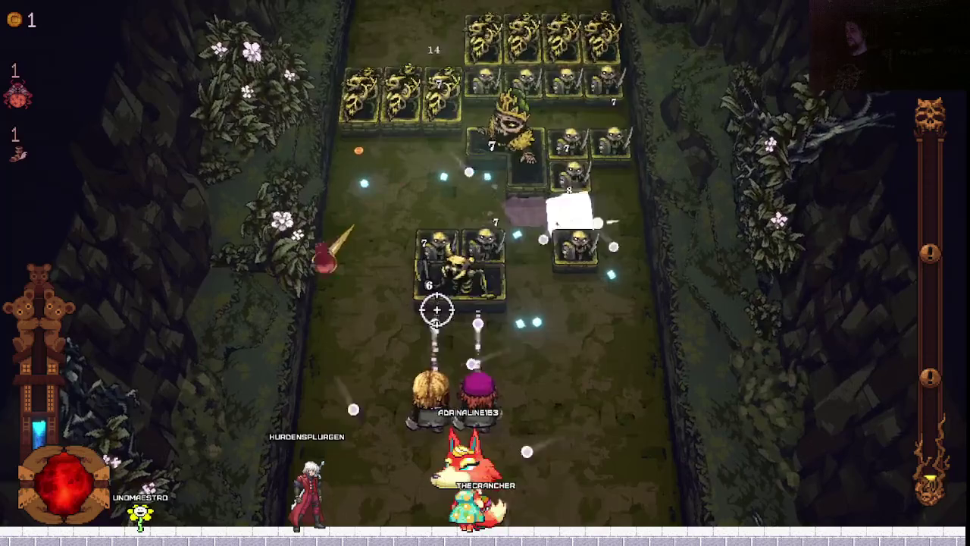
key(w)
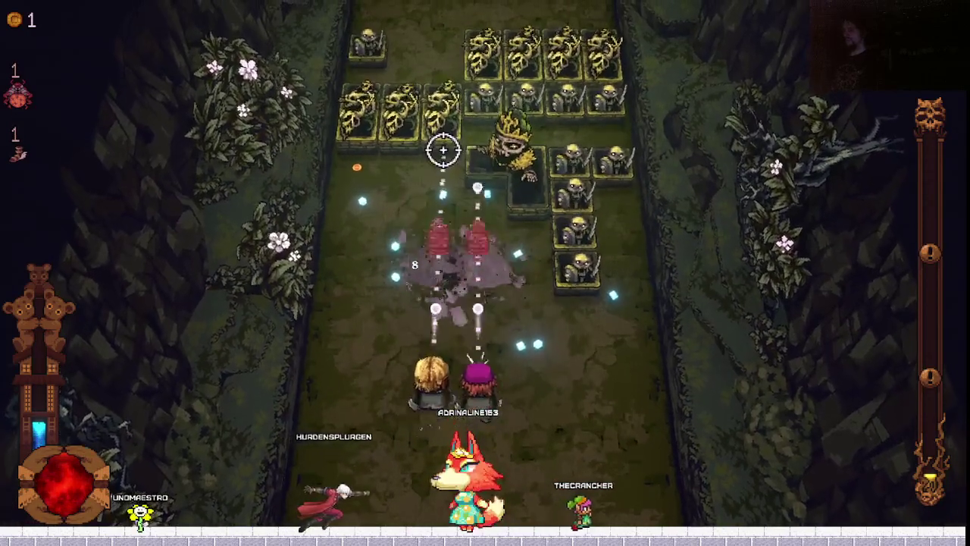
key(d)
key(a)
key(s)
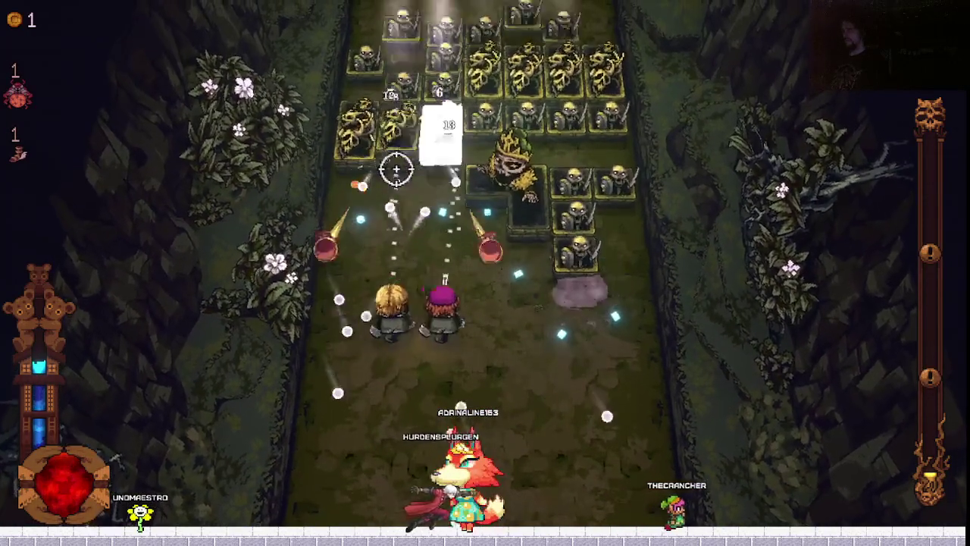
key(d)
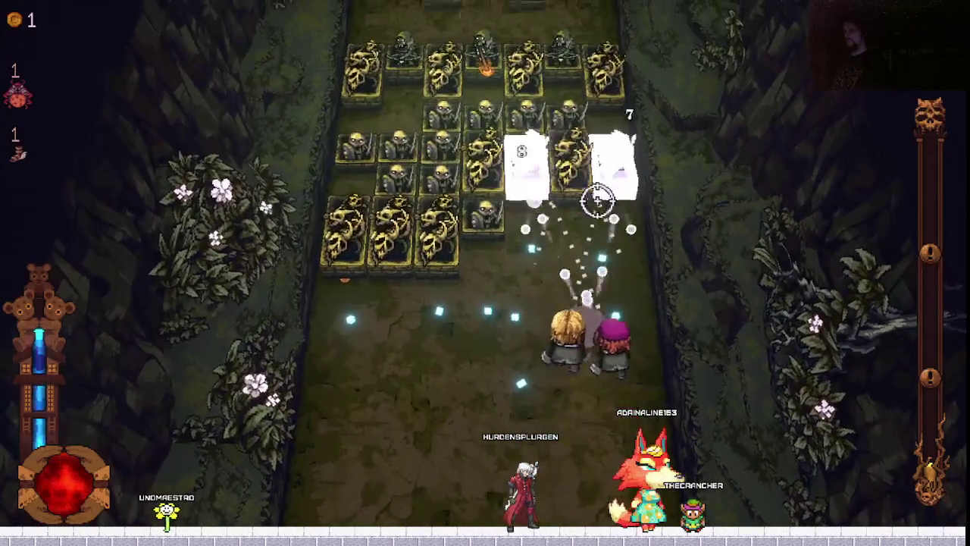
key(space)
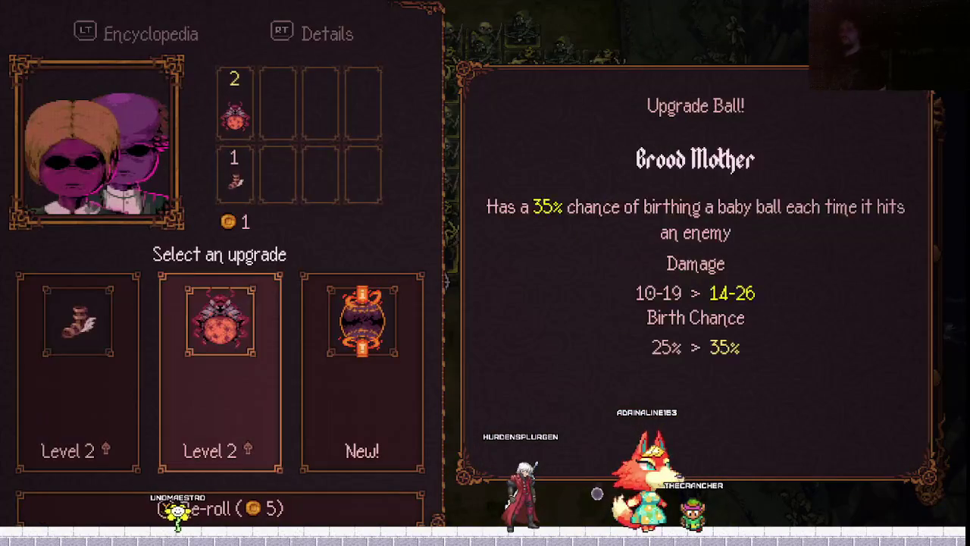
Take the new Laser (Vertical) ball and fight on until the Earthquake ball is offered.
key(space)
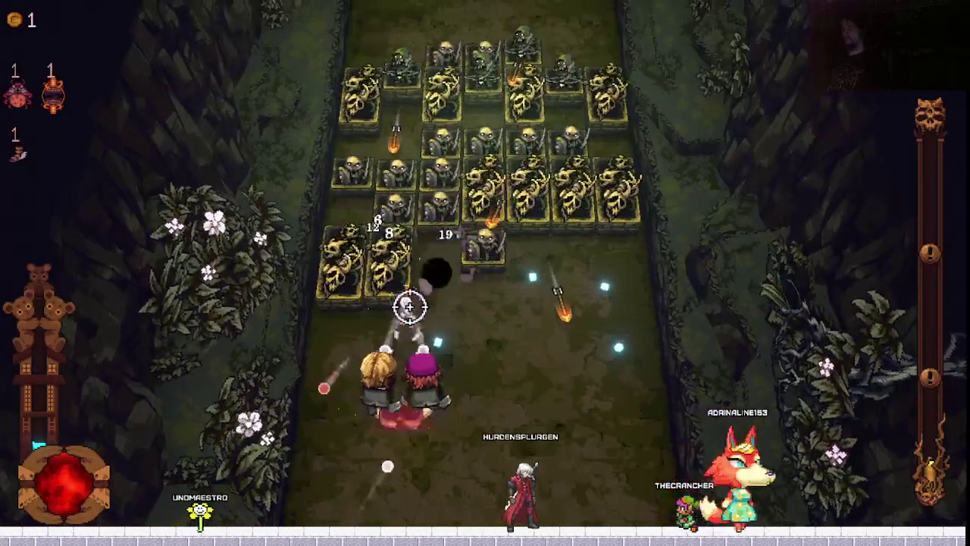
key(d)
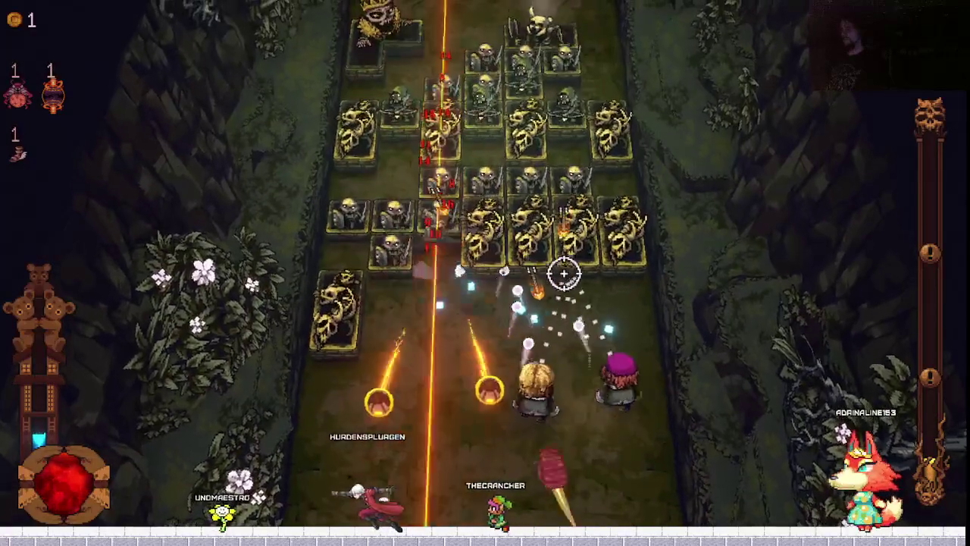
key(s)
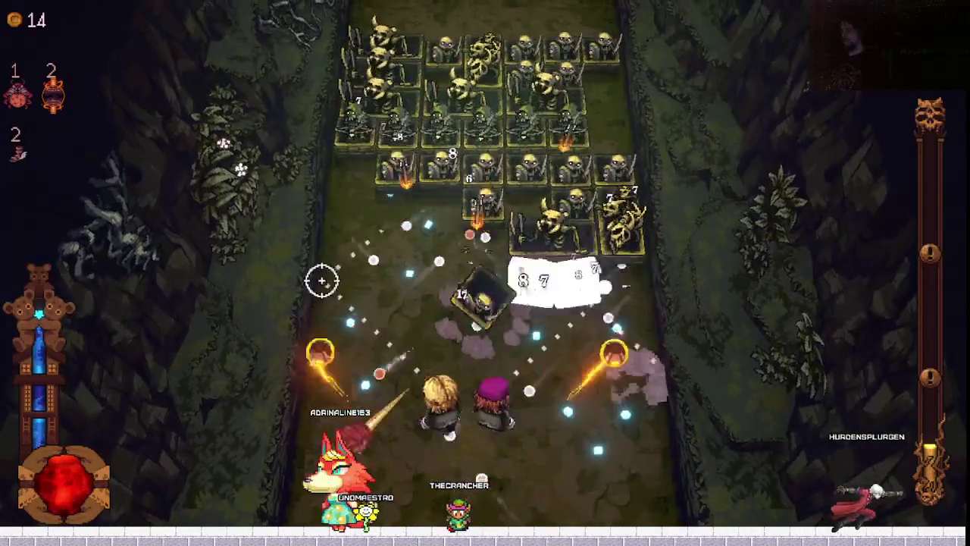
key(Return)
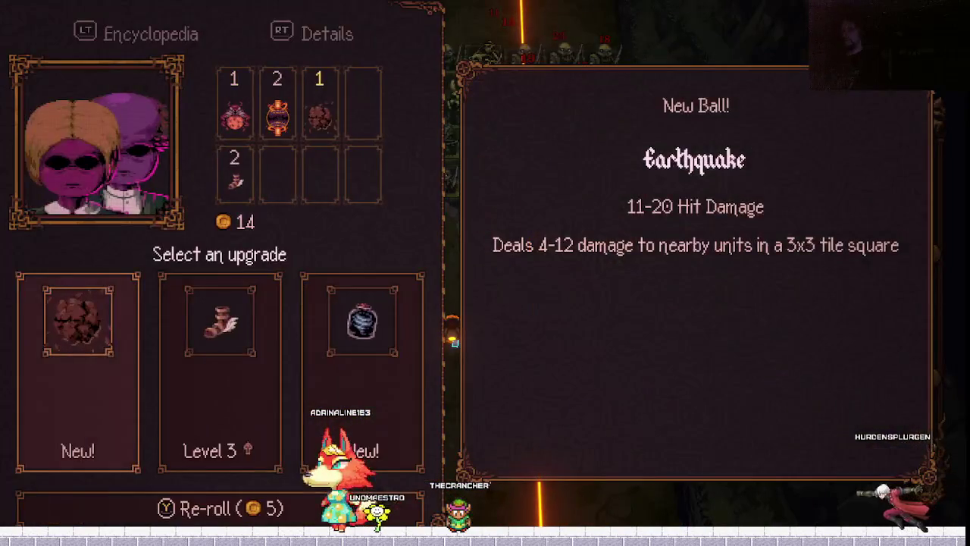
Take Bottled Tornado, then raise Brood Mother to level 2 (15-27 damage, 35% birth).
key(Right)
key(Right)
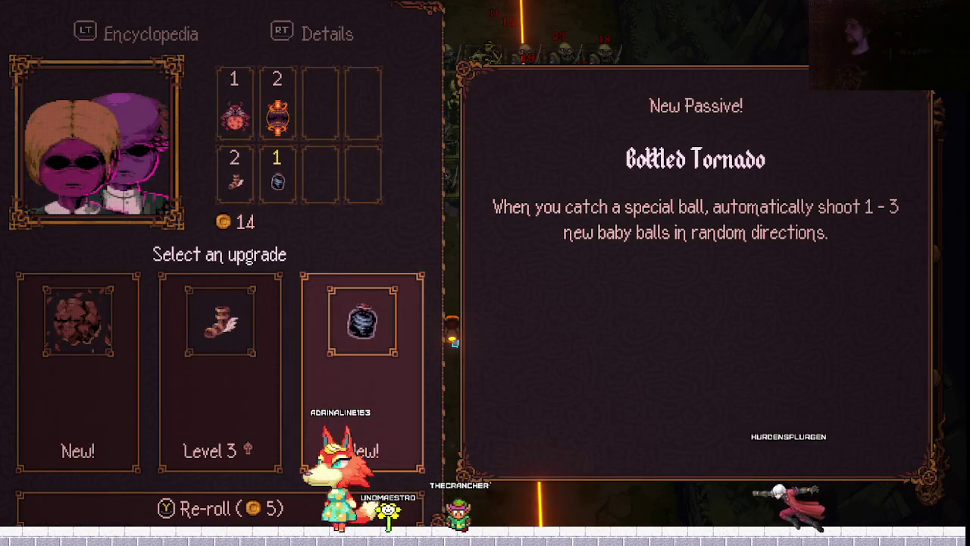
key(Return)
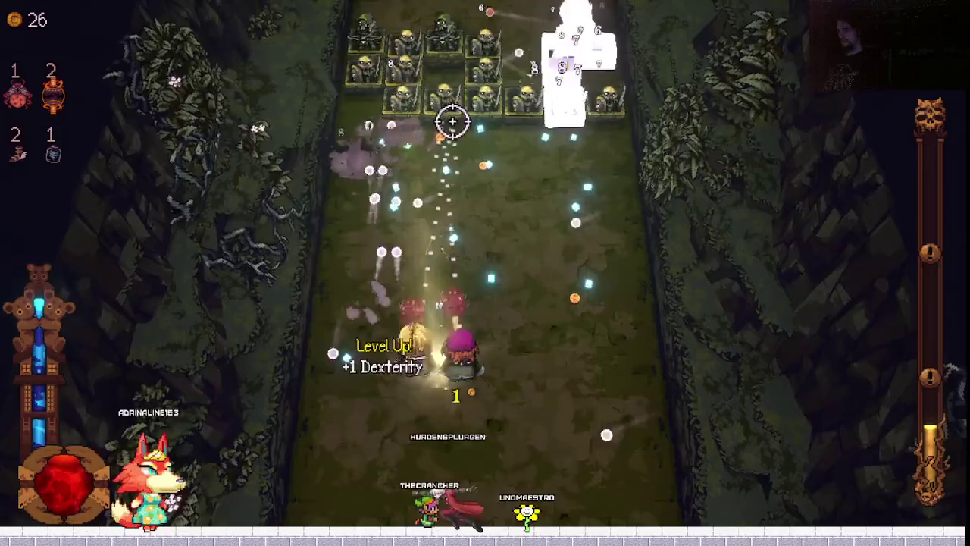
key(Return)
key(Right)
key(Right)
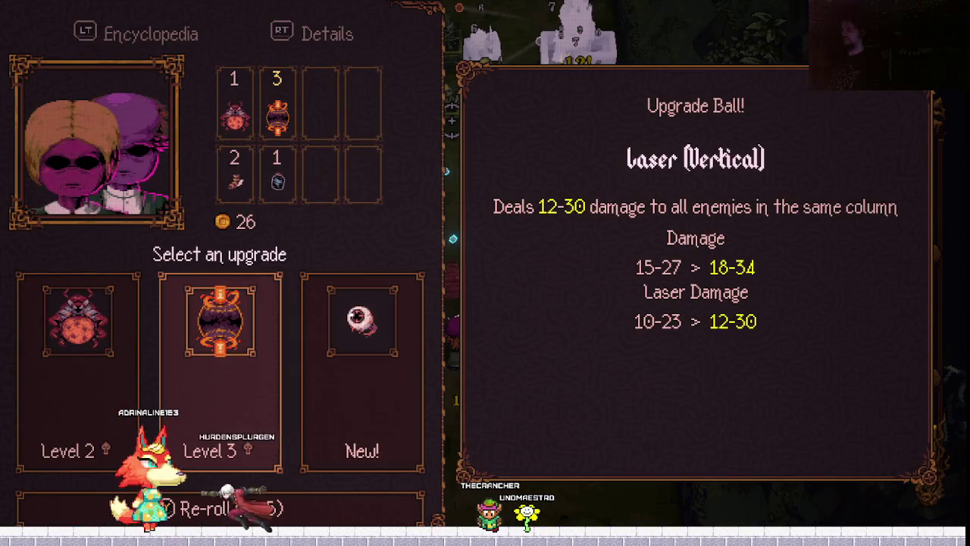
key(Left)
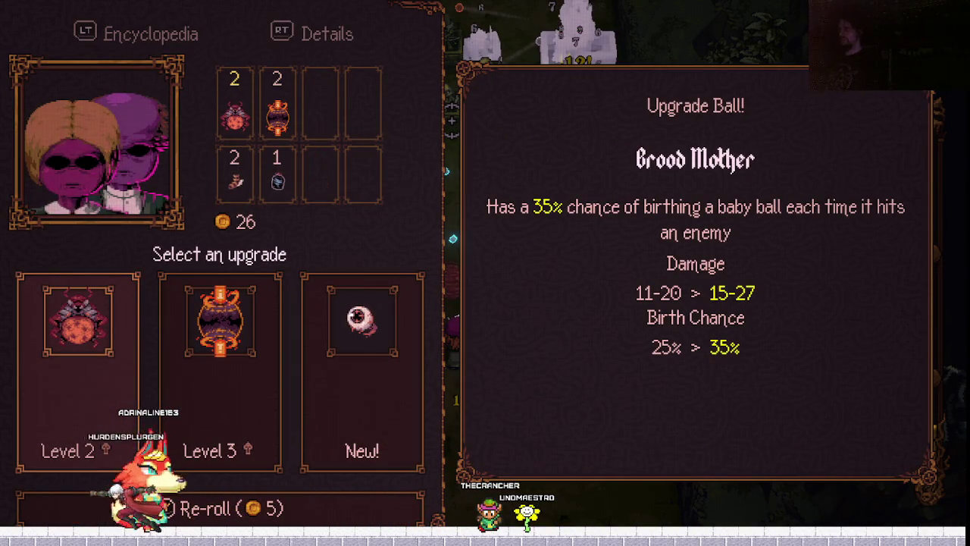
key(Return)
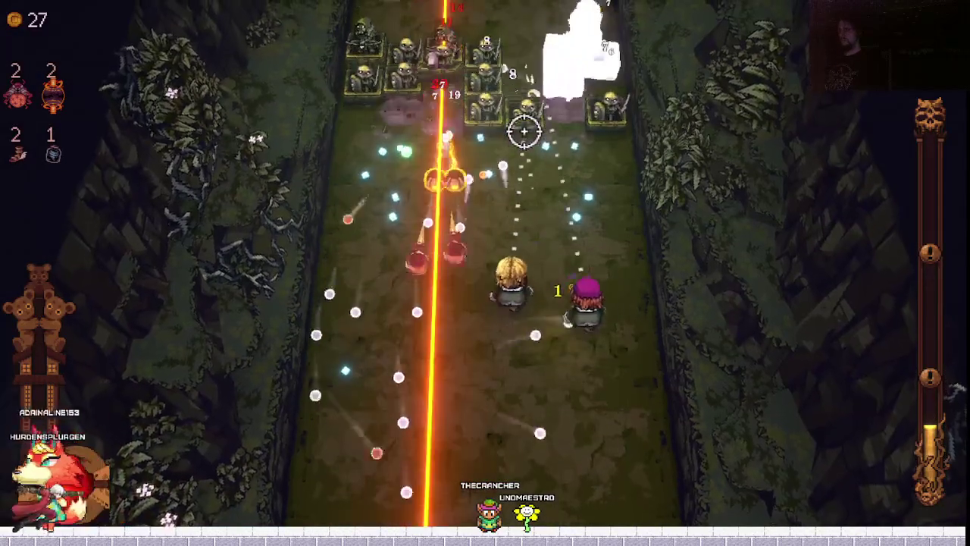
Steer the heroes around the skeleton rows until a level-up raises Strength from 4 to 5.
key(a)
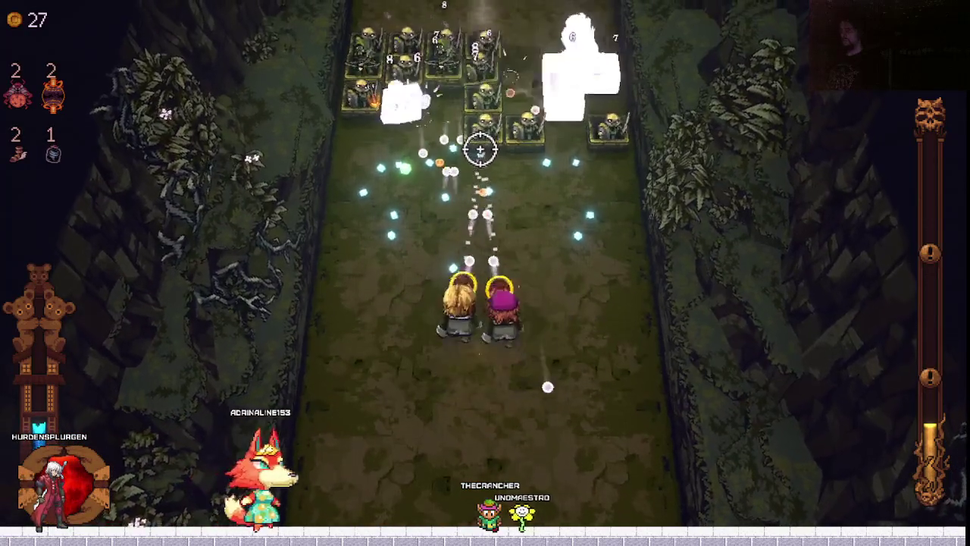
key(w)
key(d)
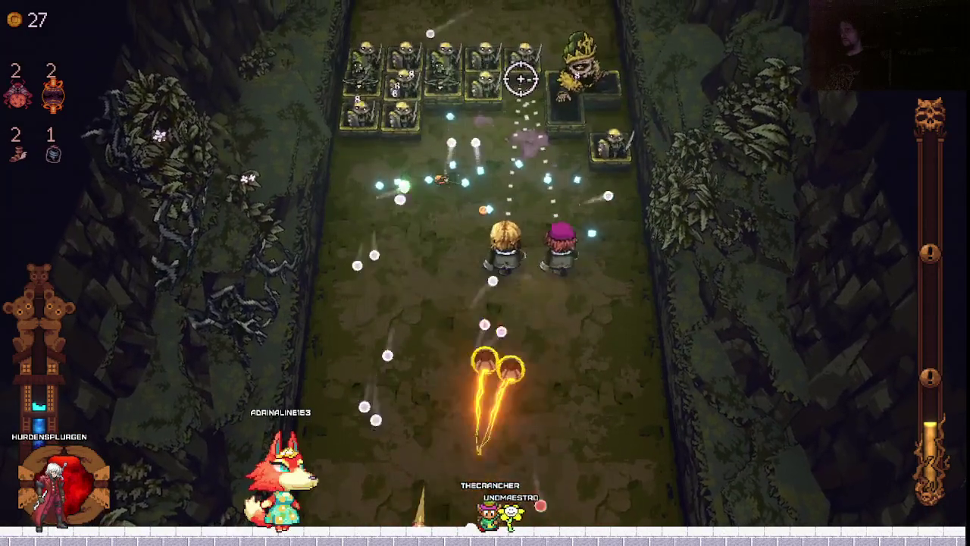
key(w)
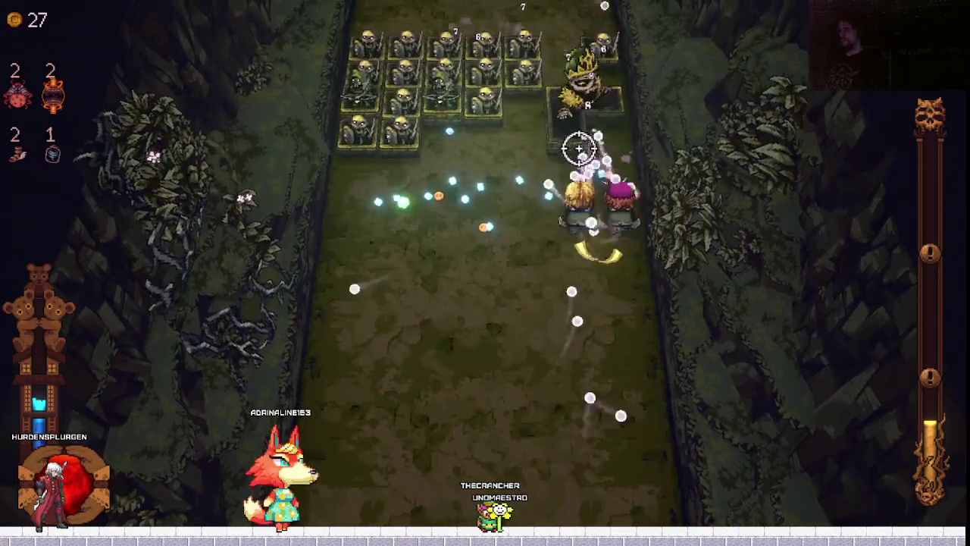
key(a)
key(a)
key(s)
key(d)
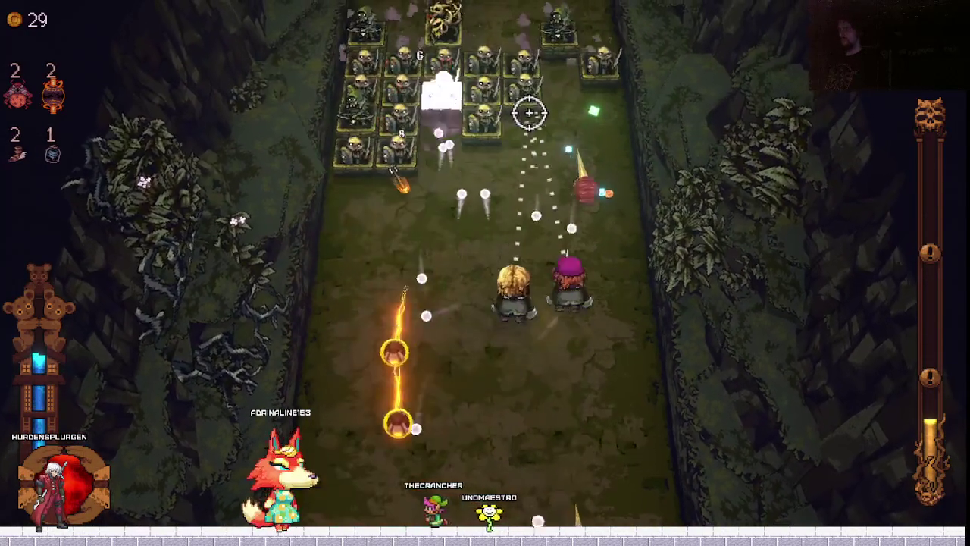
key(w)
key(w)
key(a)
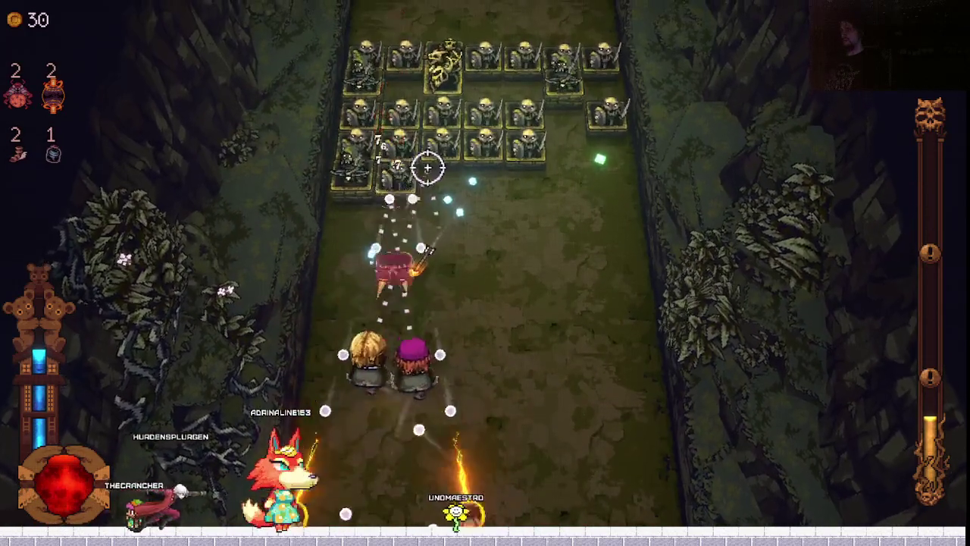
key(s)
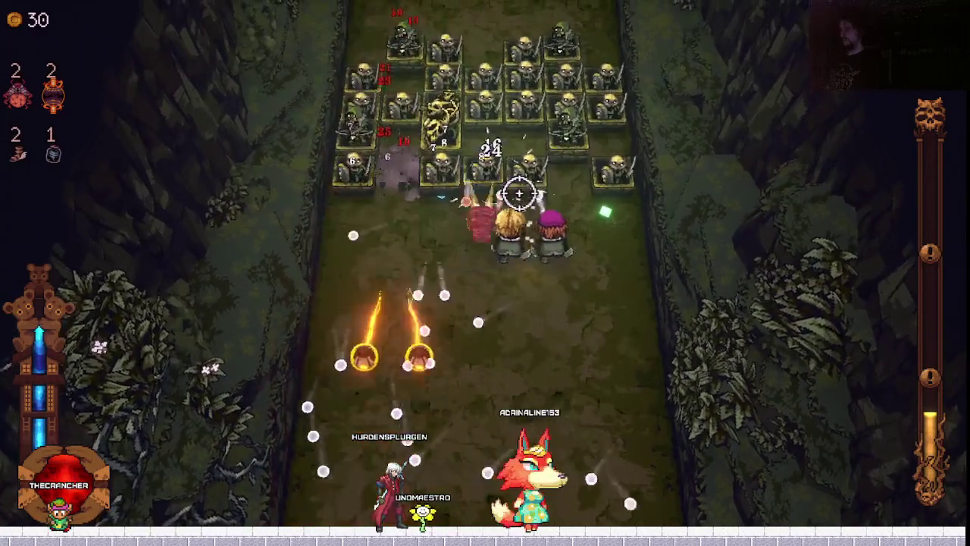
key(d)
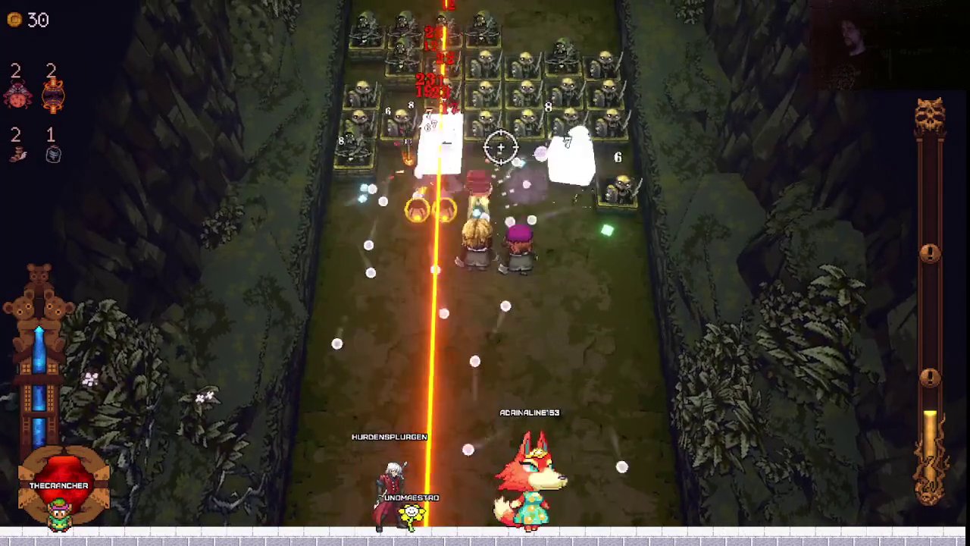
key(d)
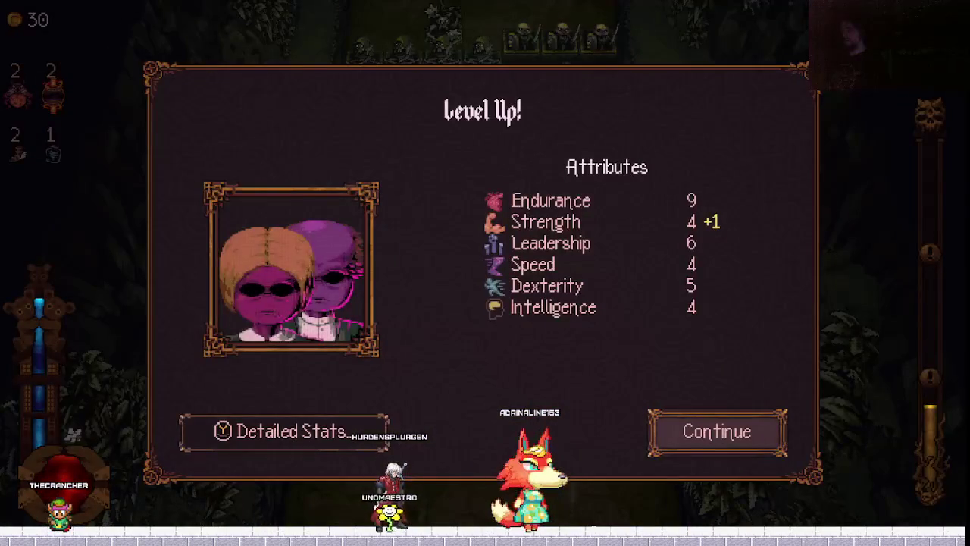
Add the Egg Sac ball, then fight on until the Baby Rattle passive is offered.
key(Return)
key(Right)
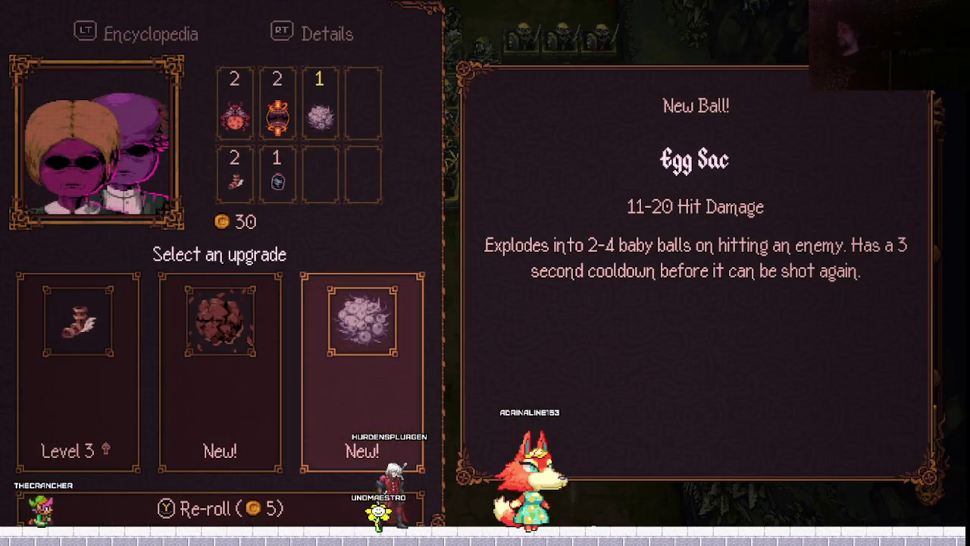
key(Return)
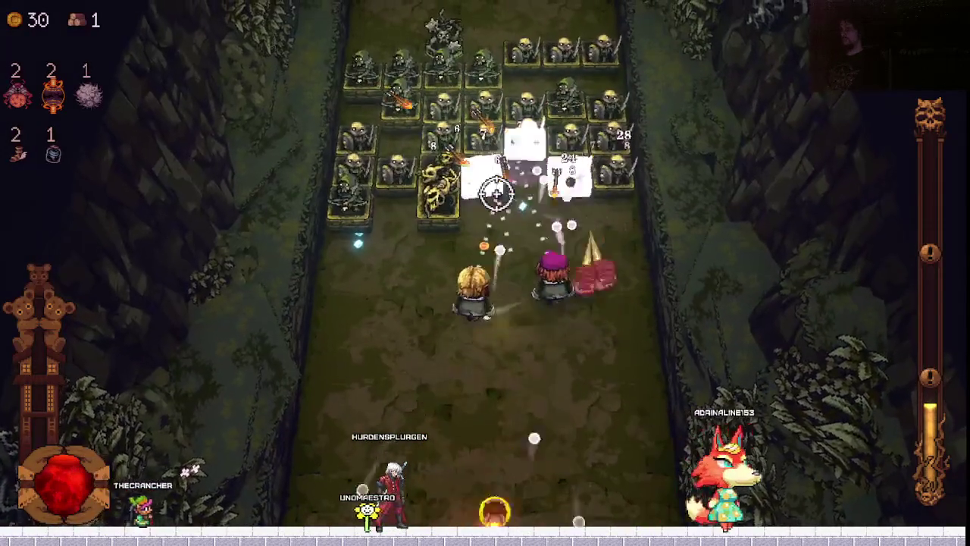
key(Left)
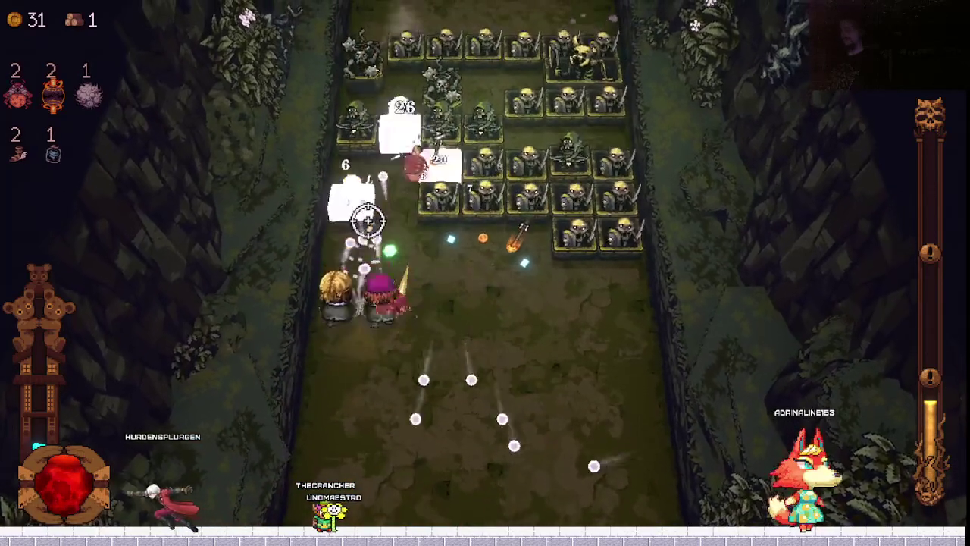
key(Up)
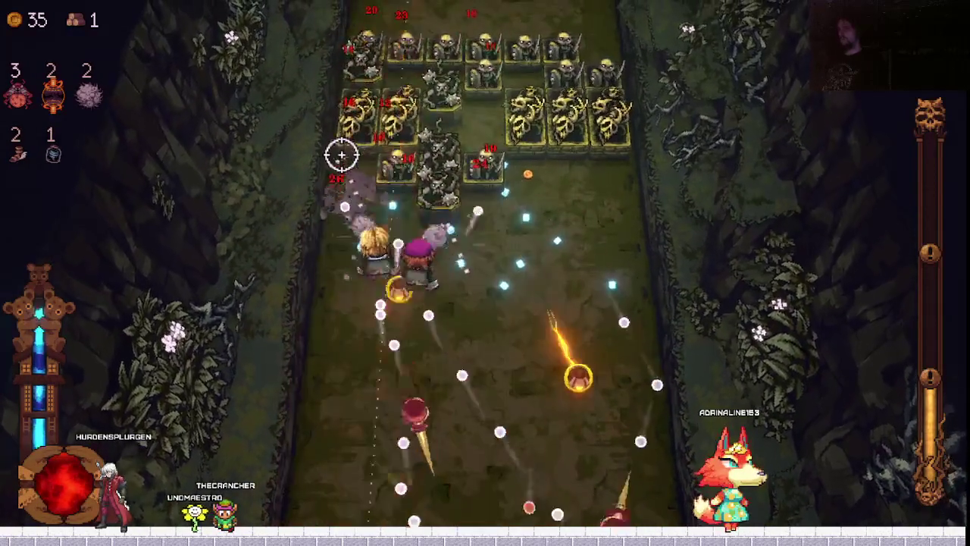
key(Return)
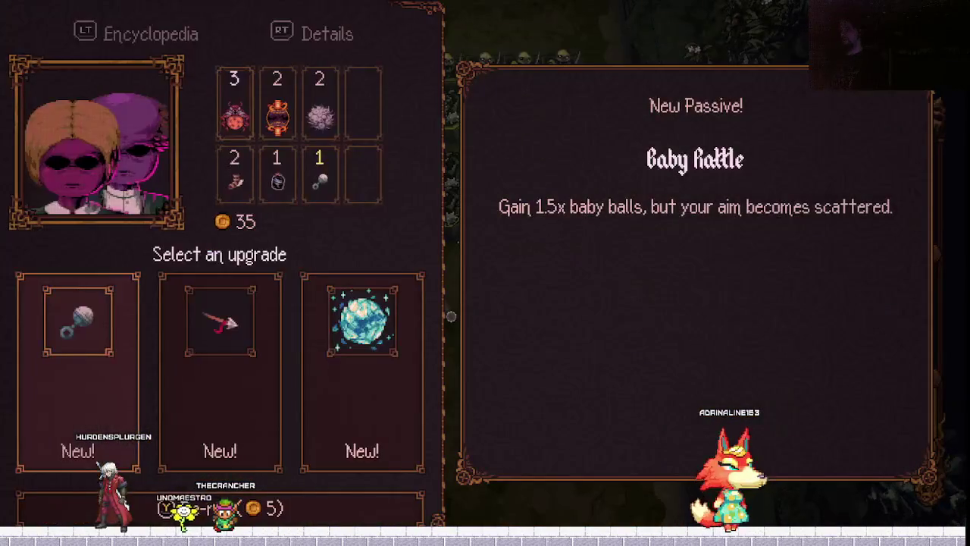
Compare Baby Rattle, Reacher's Spear and Freeze, then take Reacher's Spear (20% column crit).
key(Right)
key(Right)
key(Left)
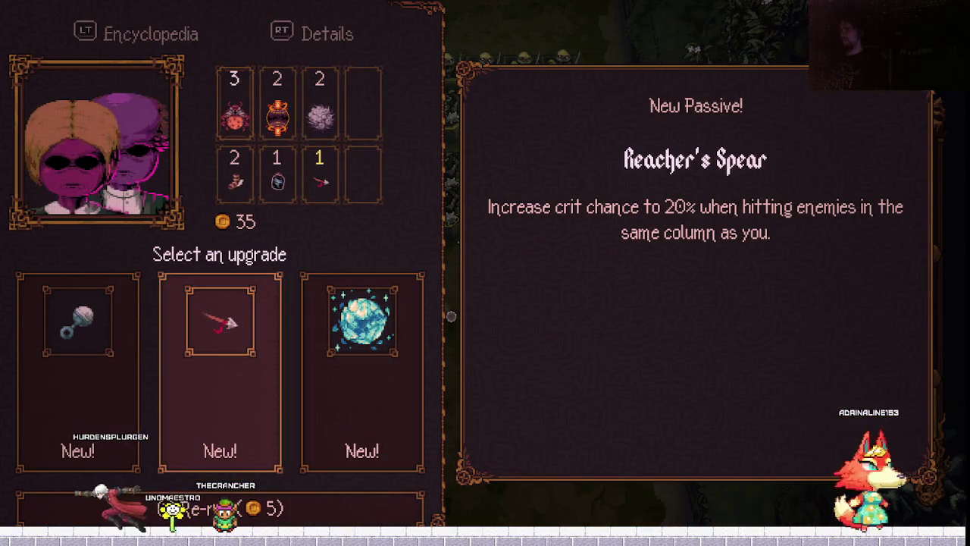
key(Left)
key(Right)
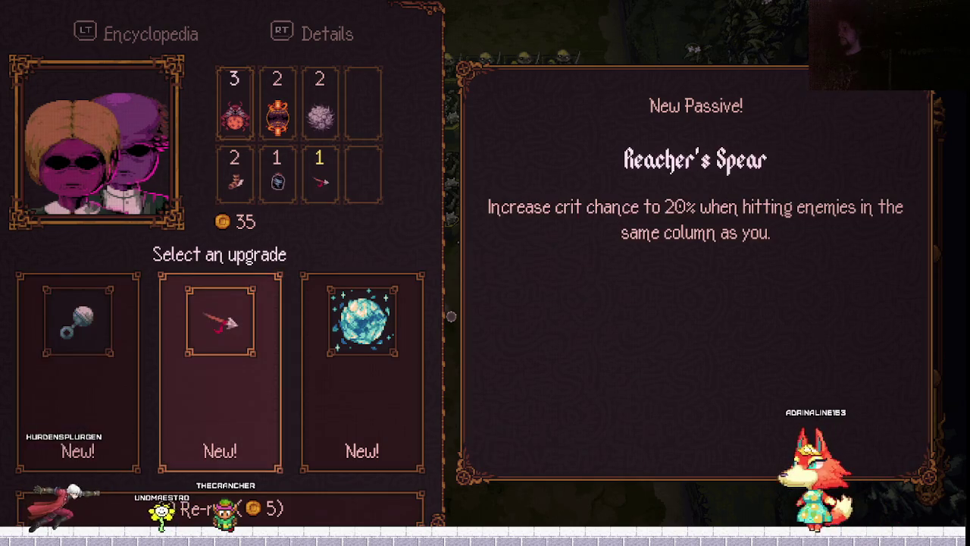
key(Left)
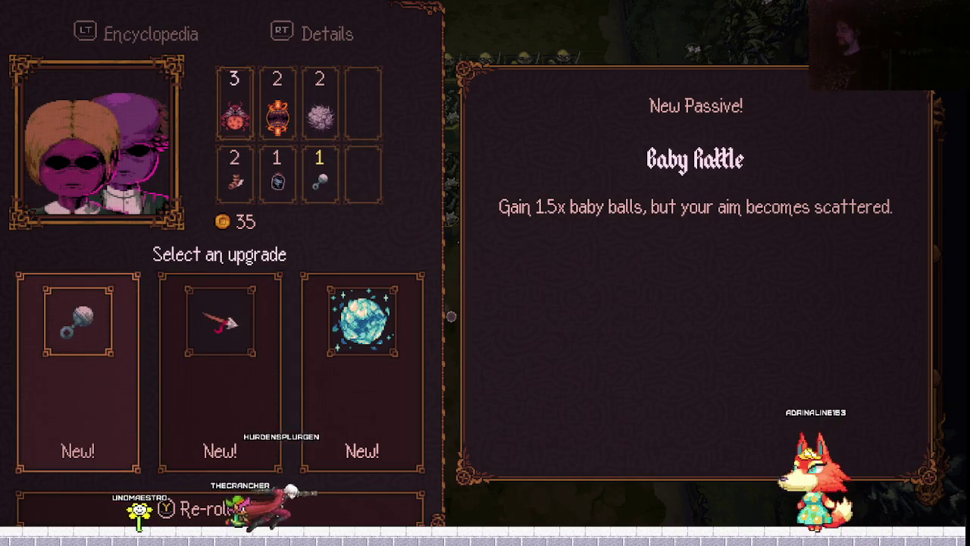
key(Right)
key(Return)
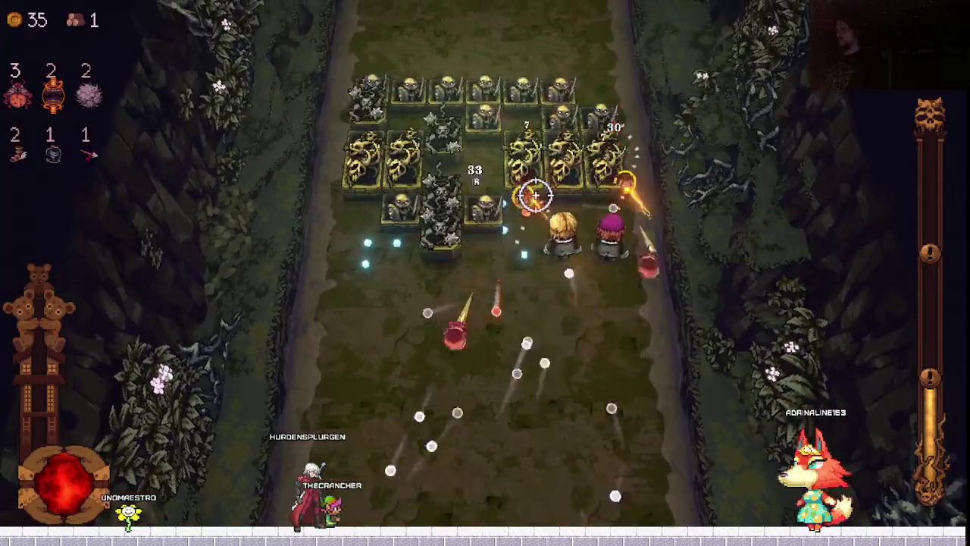
Move the heroes around the enemy blocks until the next level-up.
key(a)
key(d)
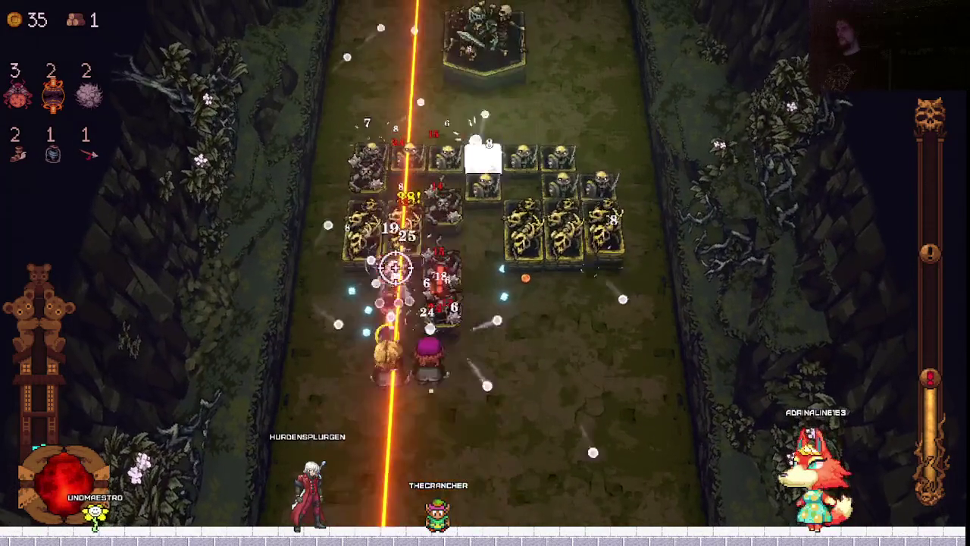
key(s)
key(w)
key(d)
key(a)
key(a)
key(s)
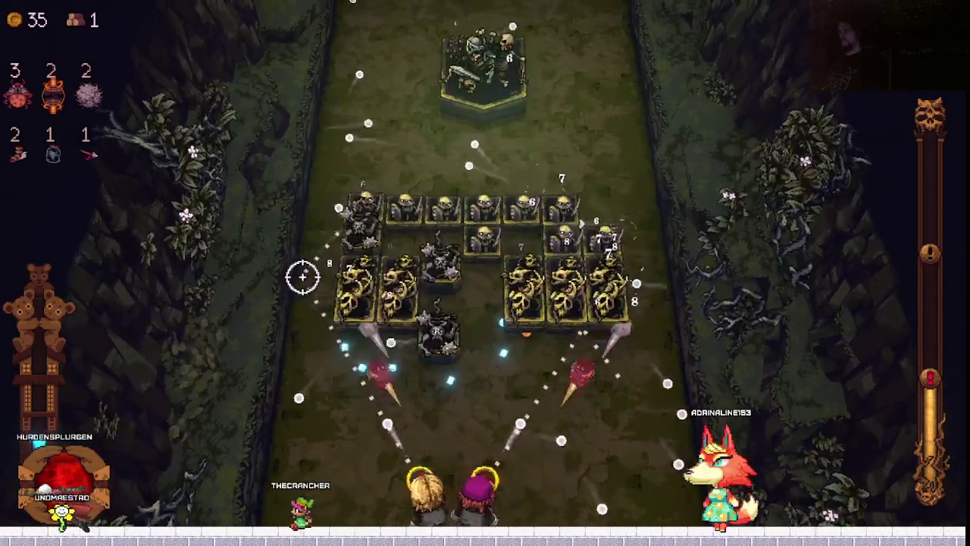
key(d)
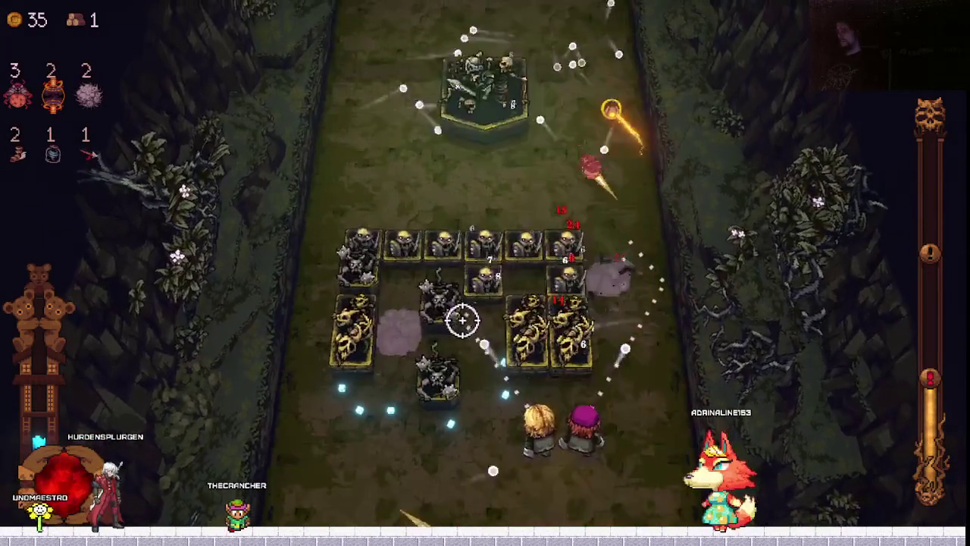
key(s)
key(a)
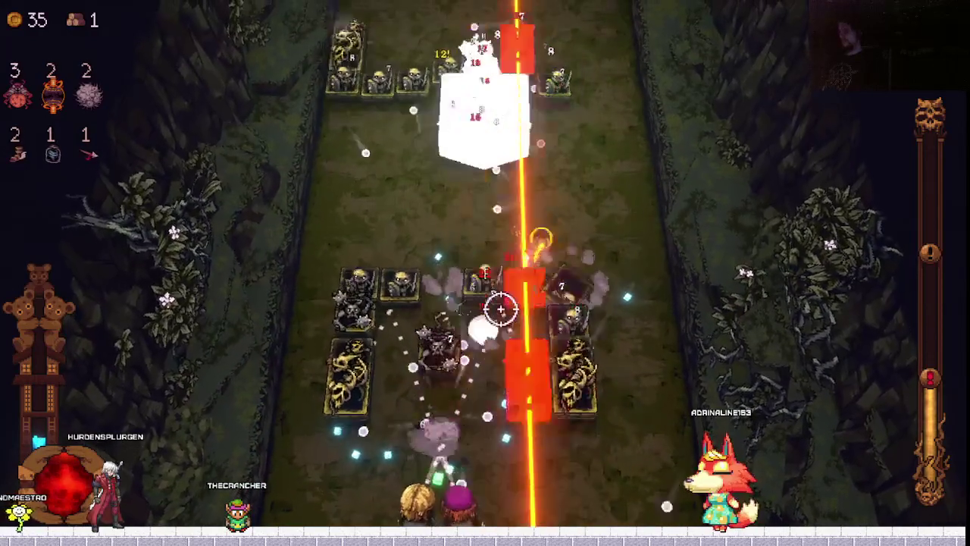
key(a)
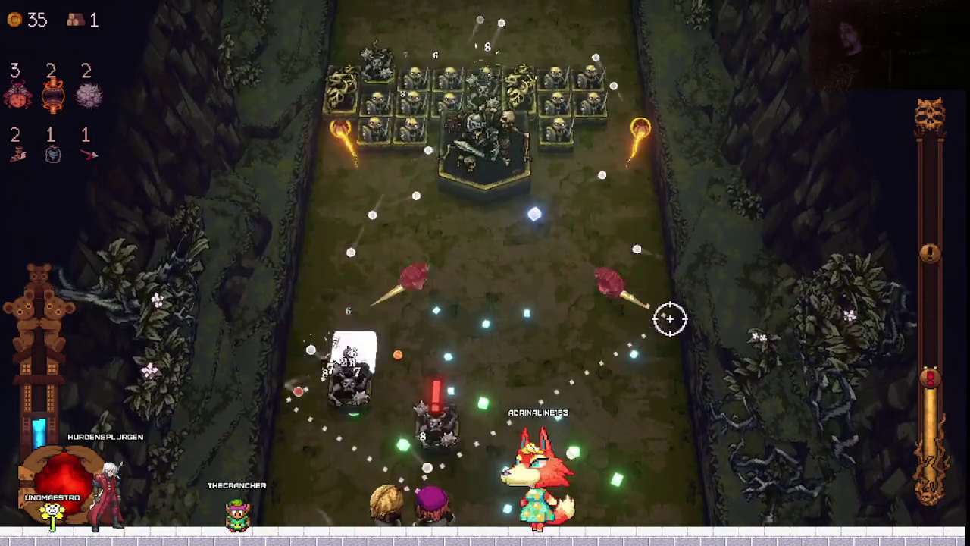
key(d)
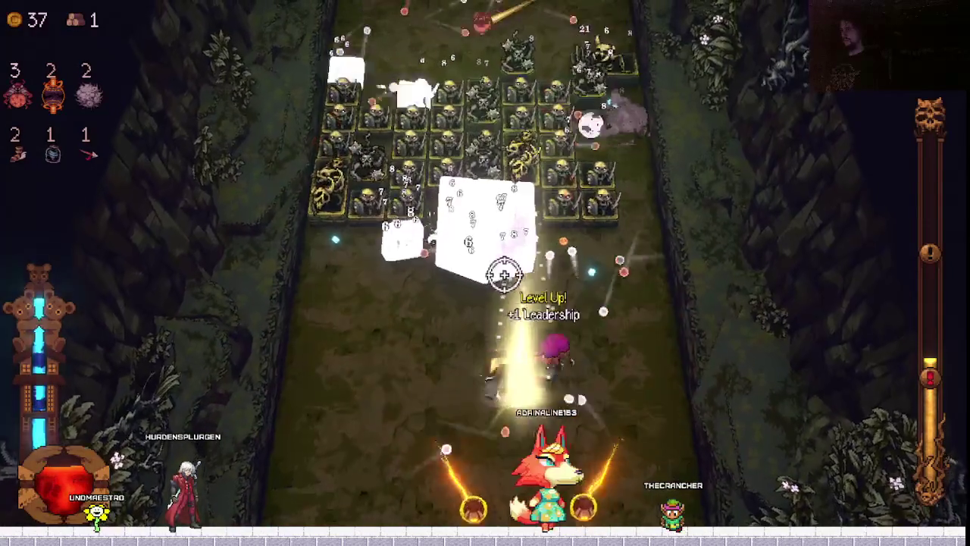
Compare Egg Sac and Laser (Horizontal), then upgrade Laser (Vertical).
key(Return)
key(Right)
key(Right)
key(Left)
key(Right)
key(Left)
key(Left)
key(Right)
key(Left)
key(Return)
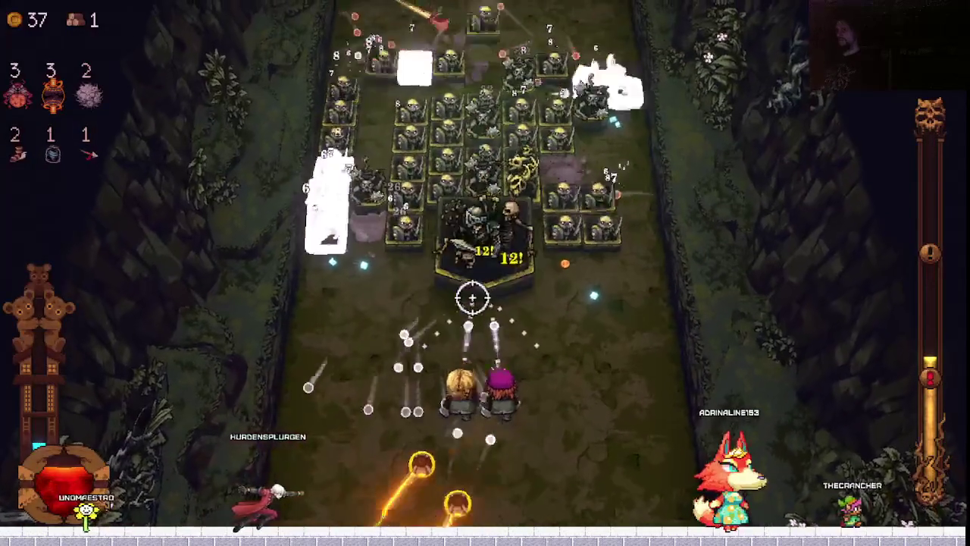
Fight on until a +1 Intelligence level-up offers the Shortbow passive (+15% fire rate).
key(Left)
key(Up)
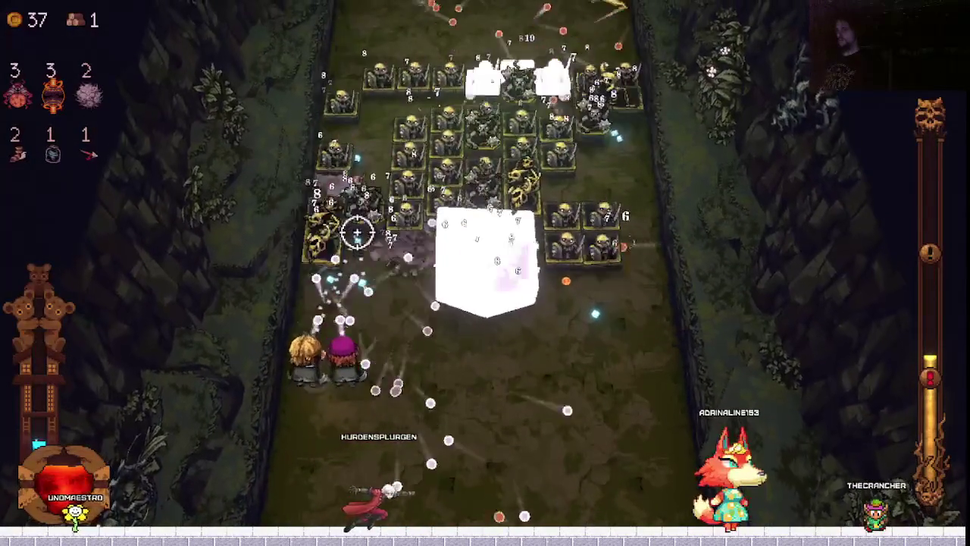
key(Right)
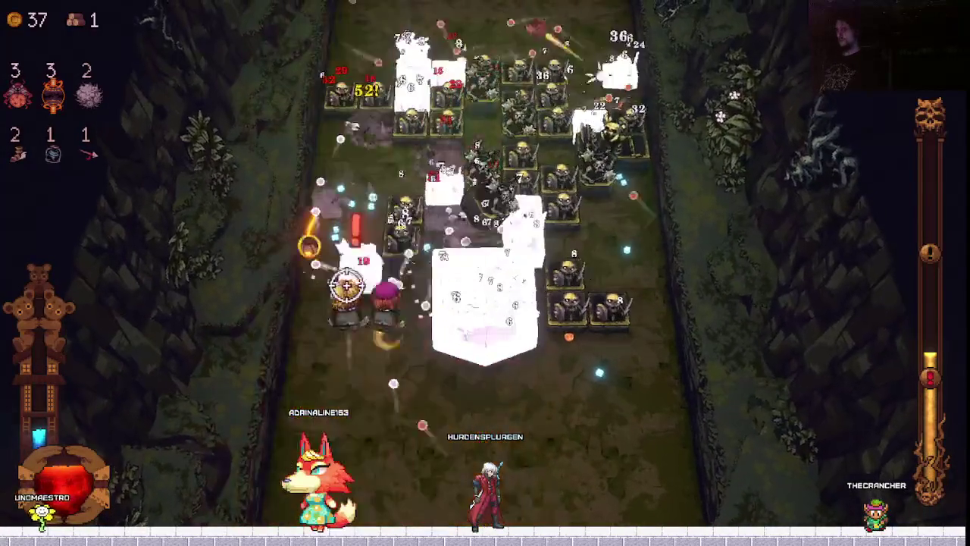
key(Right)
key(Down)
key(Right)
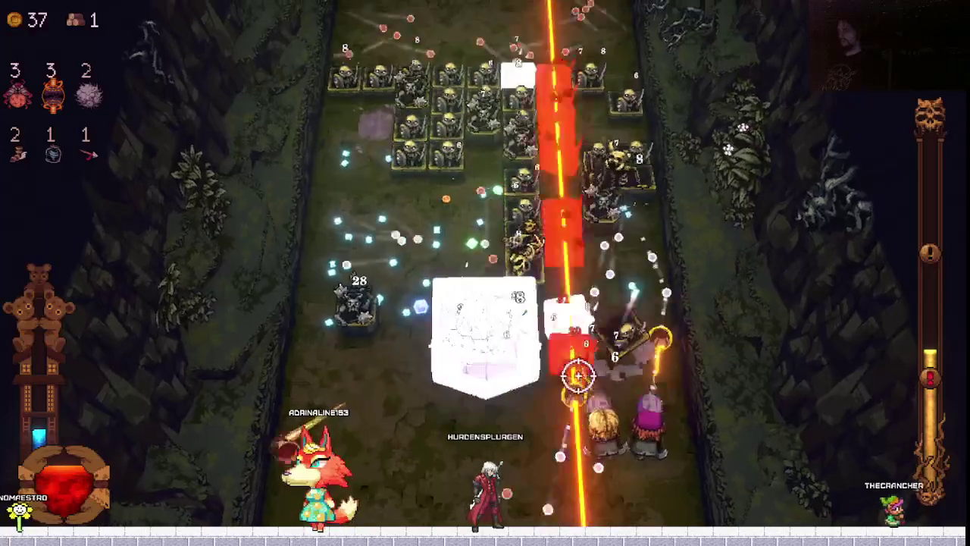
key(Left)
key(Down)
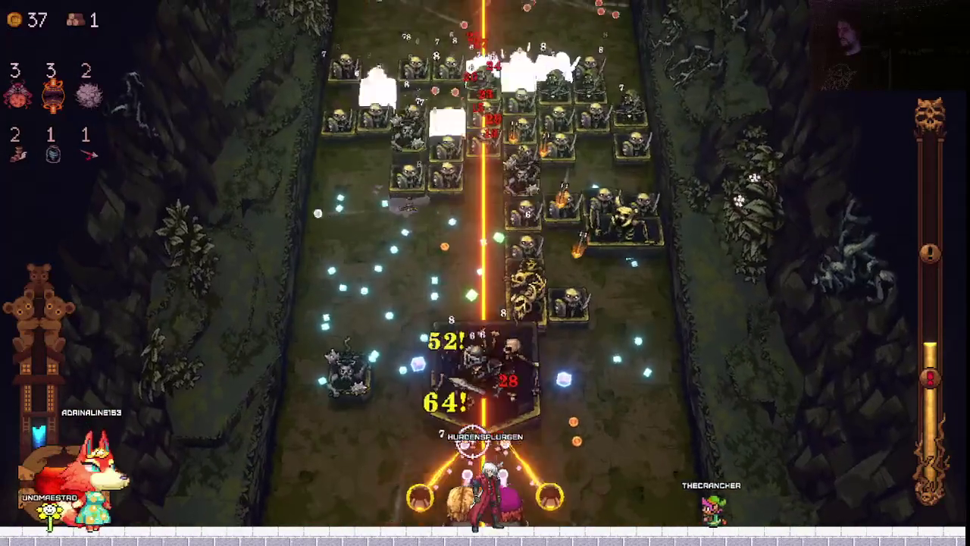
key(Right)
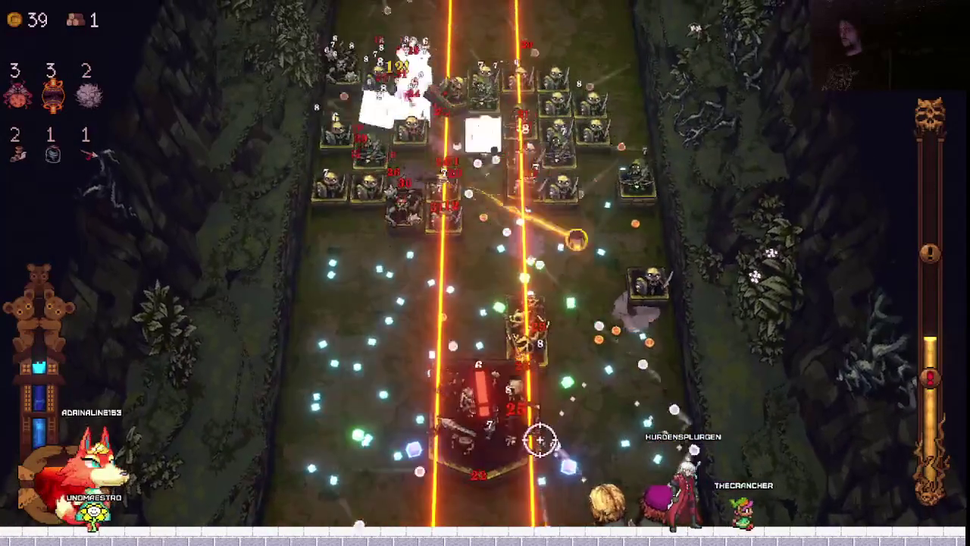
key(Left)
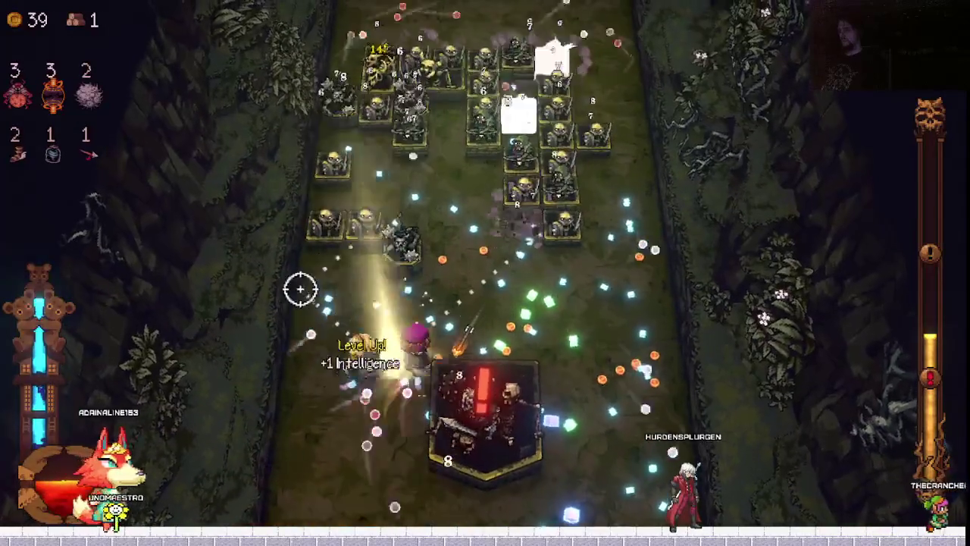
key(Return)
key(Left)
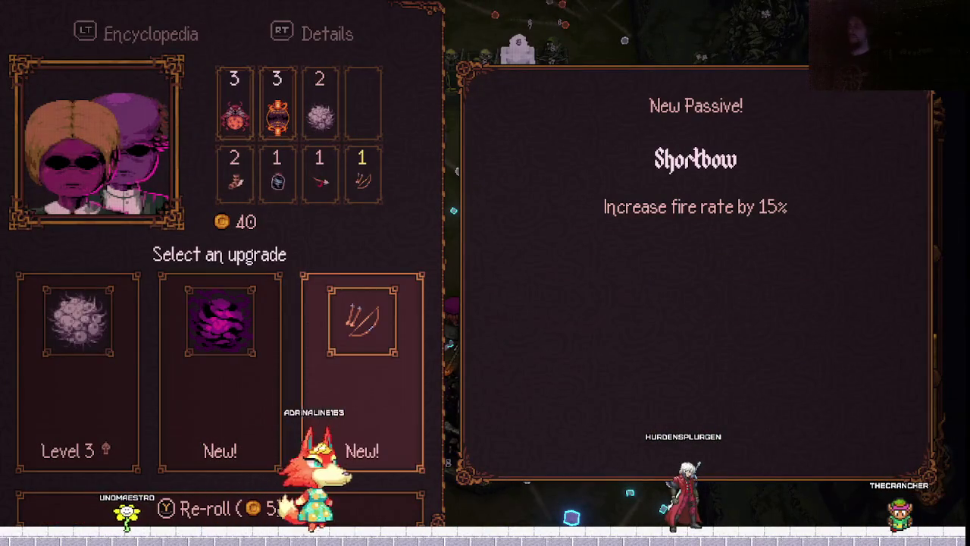
Take the Shortbow passive and continue to the next level-up.
key(Left)
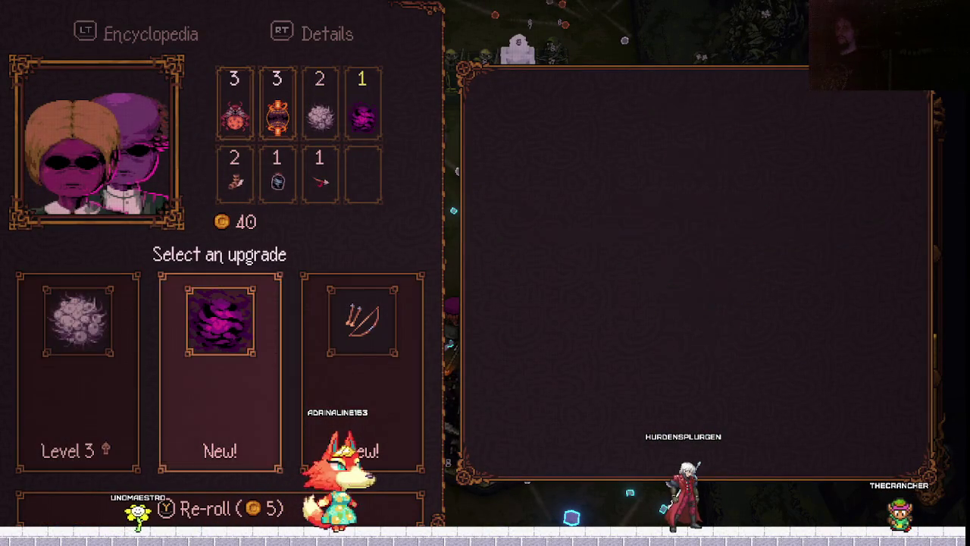
click(363, 372)
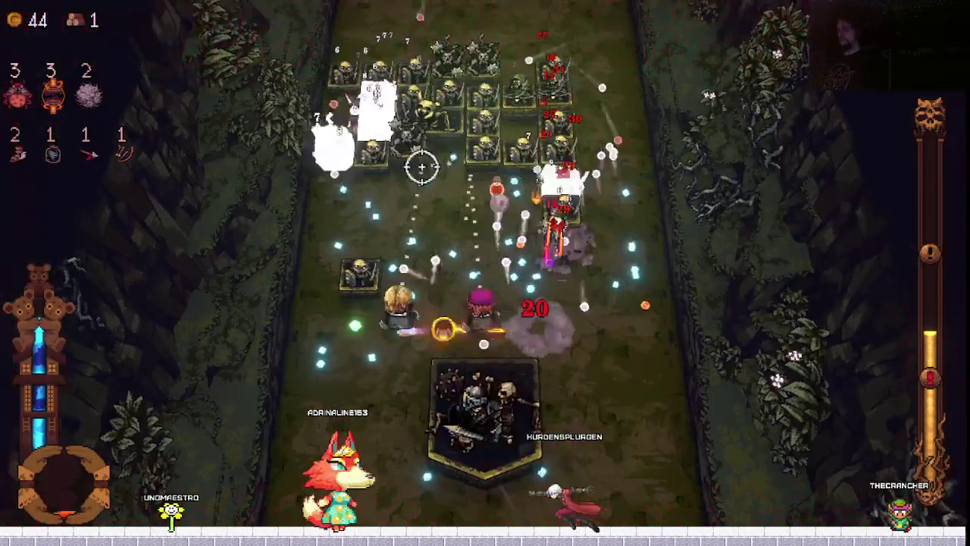
key(Return)
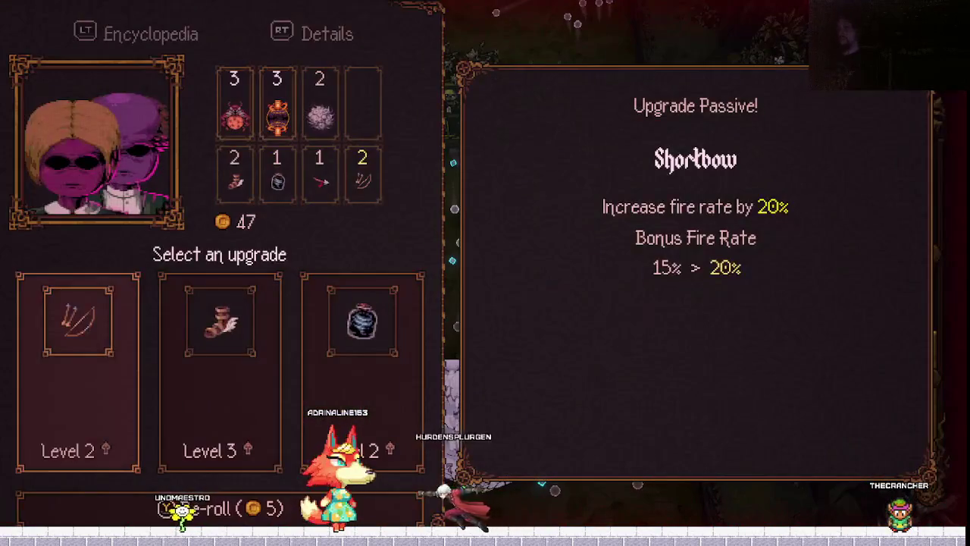
Take Fleet Feet, then accept the level 3 Laser (Vertical) × Brood Mother fusion.
key(Right)
key(Right)
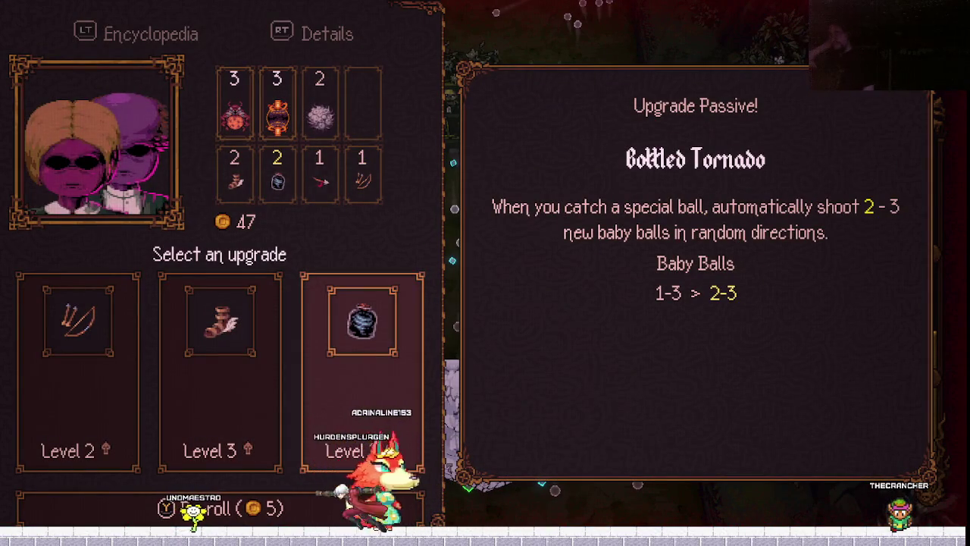
key(Left)
key(Return)
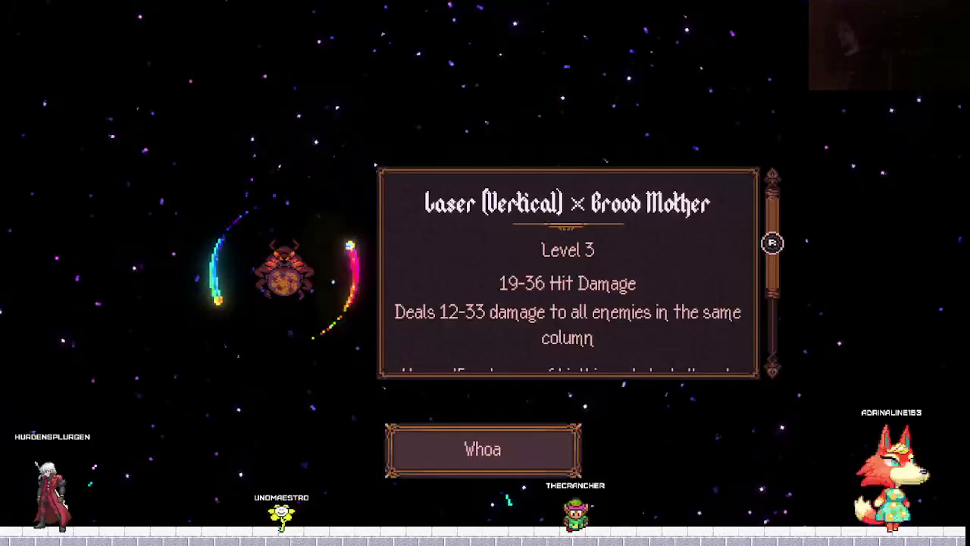
key(Return)
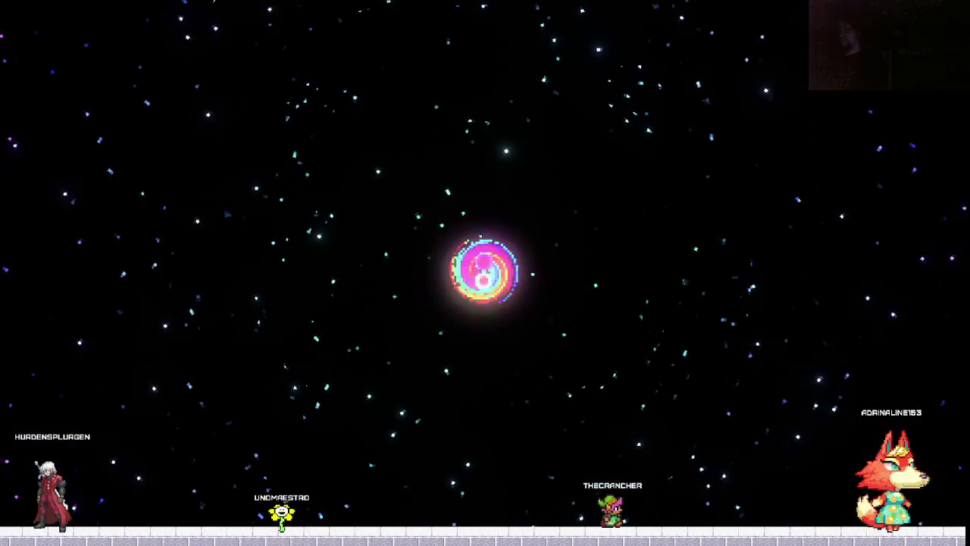
key(Return)
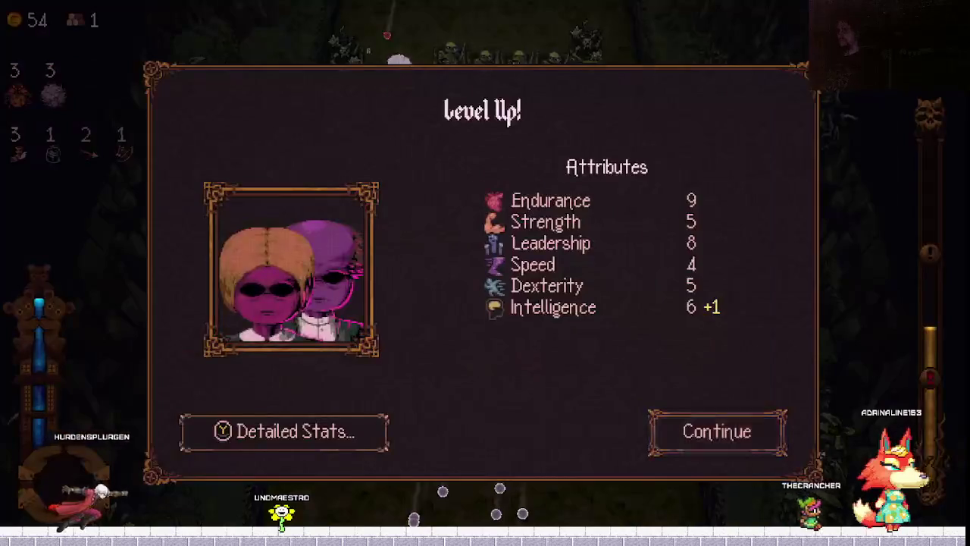
Choose the Shortbow Level 2 card over Earthquake and resume the fight.
key(Return)
key(Right)
key(Right)
key(Left)
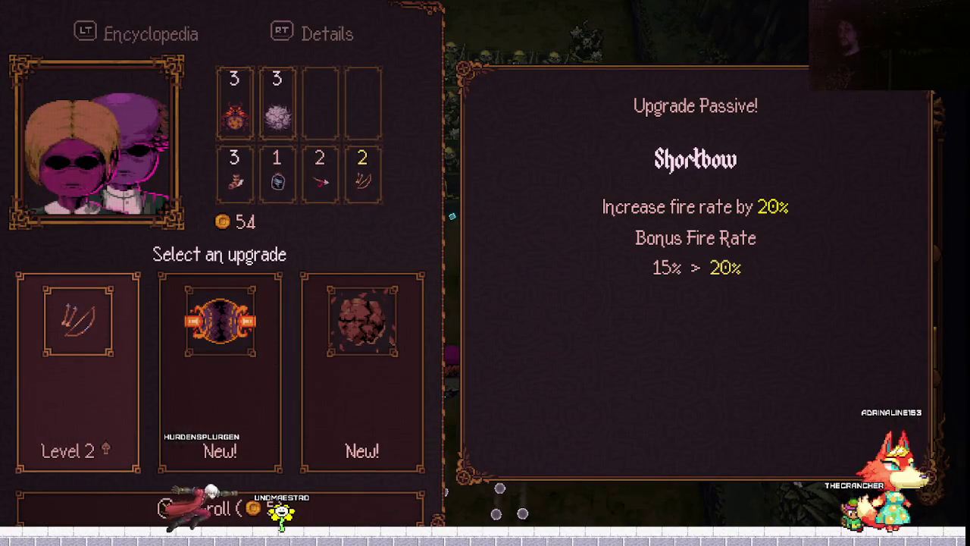
key(Return)
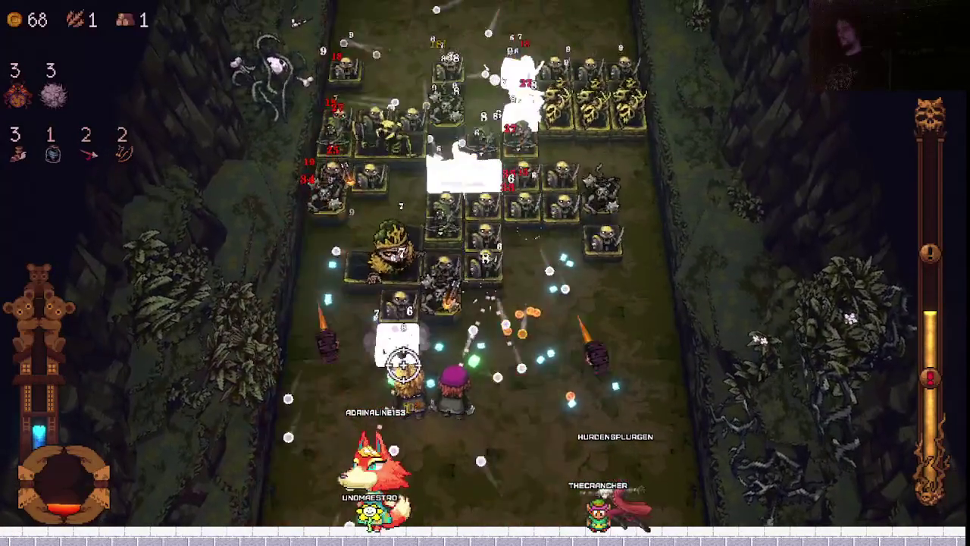
Strafe left and right firing lasers until the Cohabitants run ends in Game Over.
key(s)
key(a)
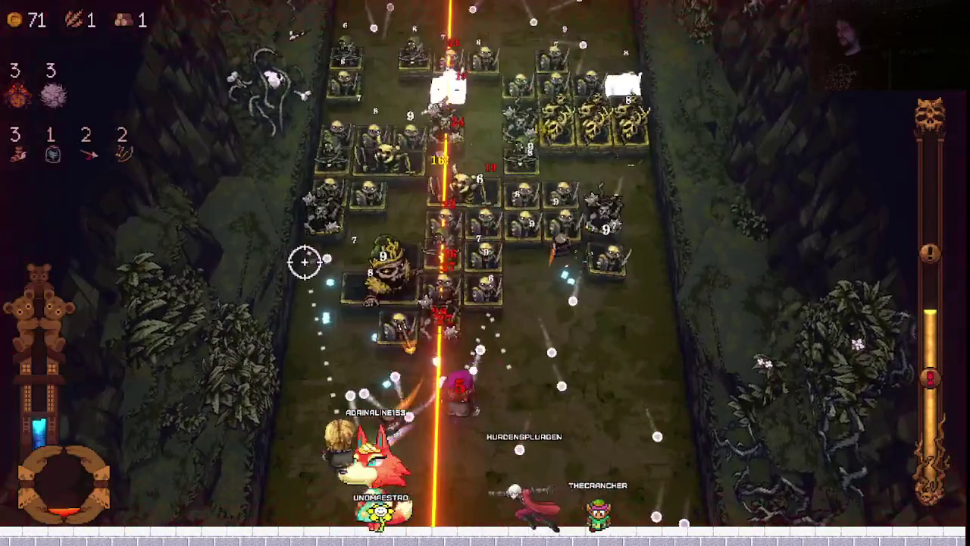
key(d)
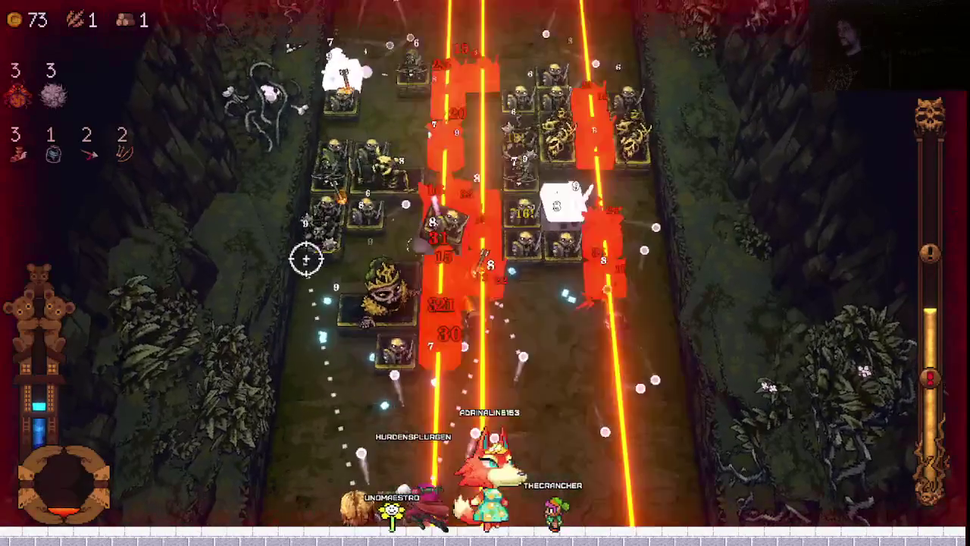
key(d)
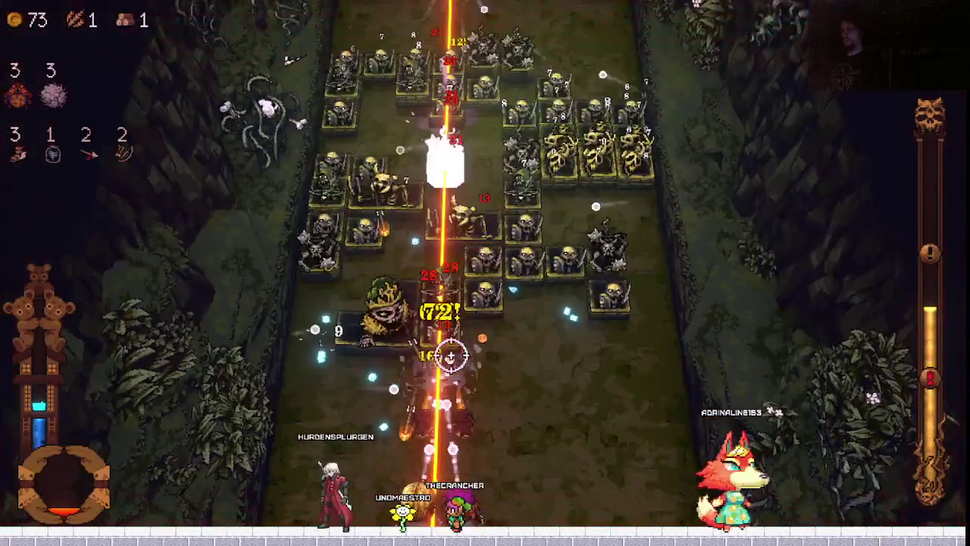
key(a)
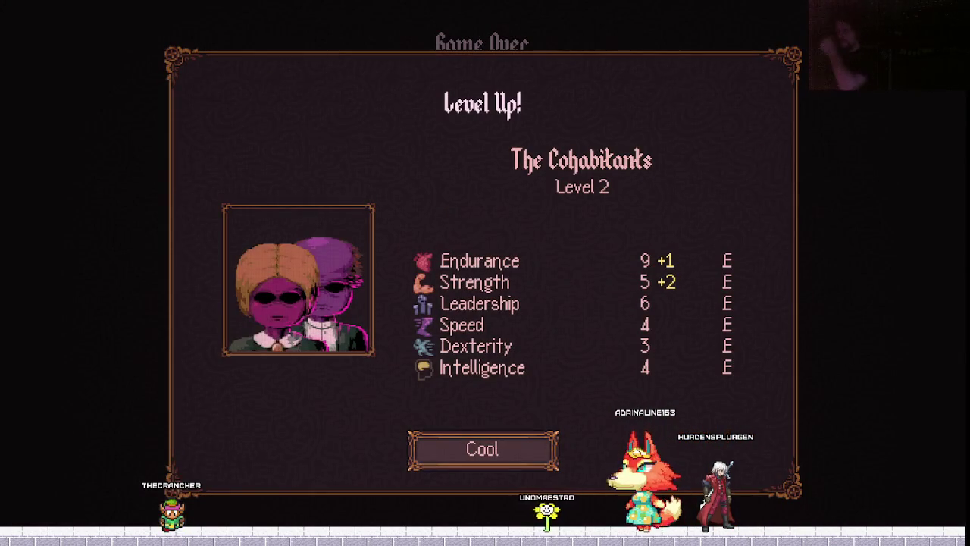
Return to base after the game over and harvest the fields, bringing wheat to 92.
key(Return)
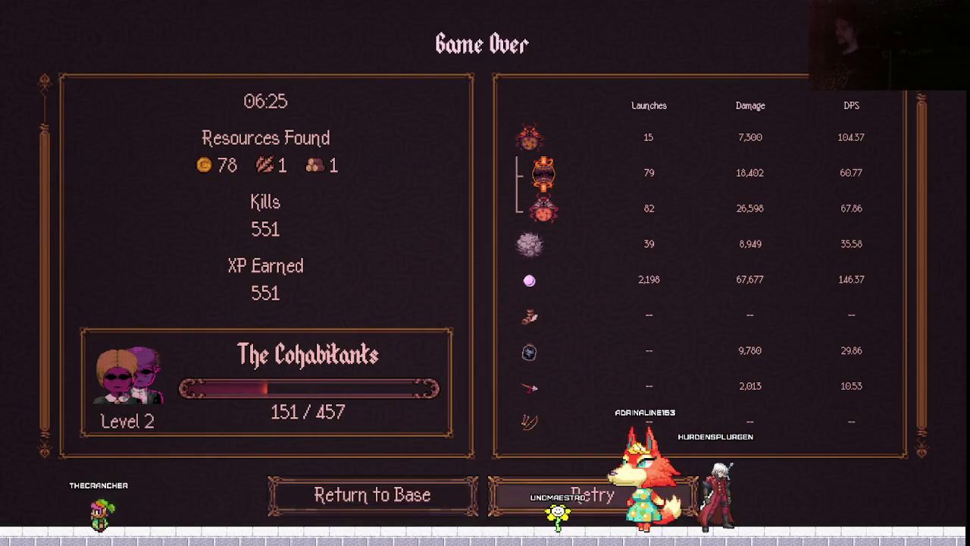
key(Return)
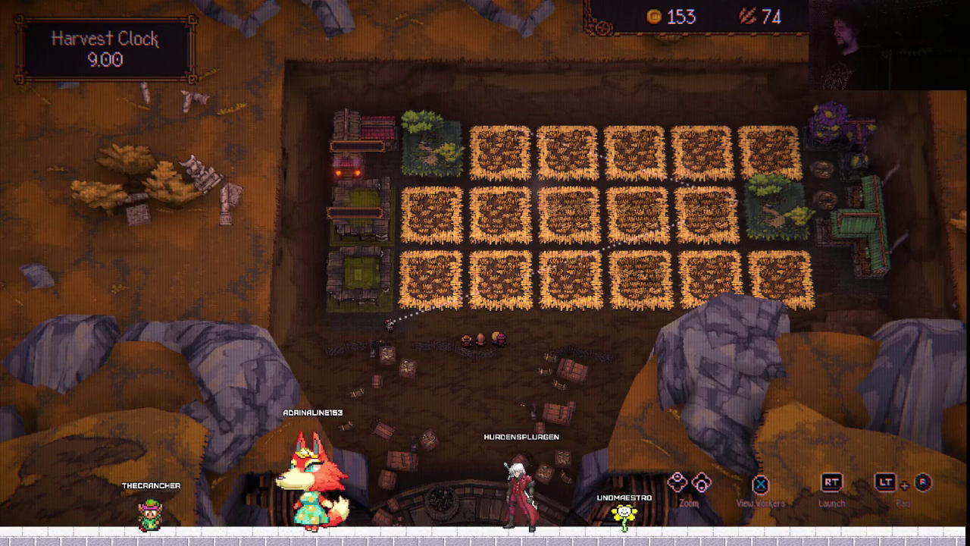
key(space)
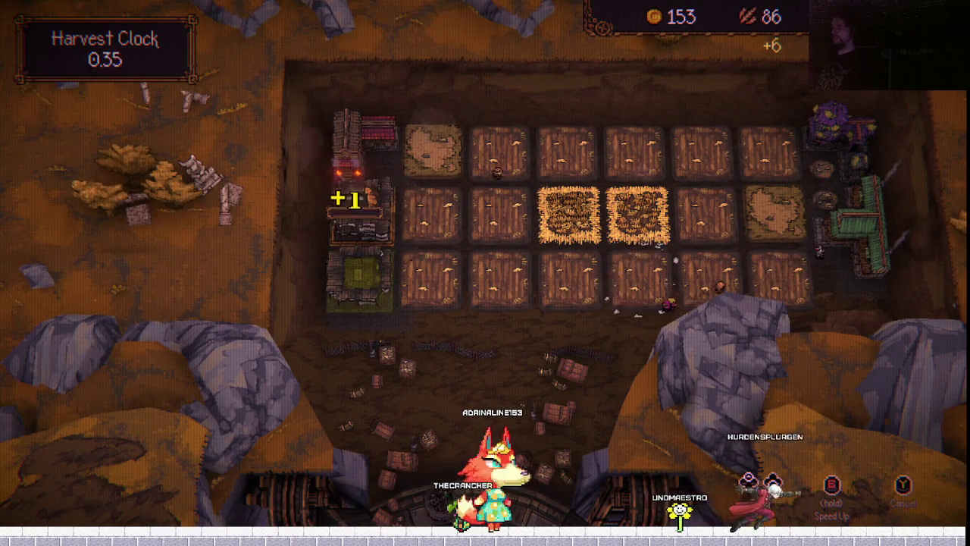
key(Return)
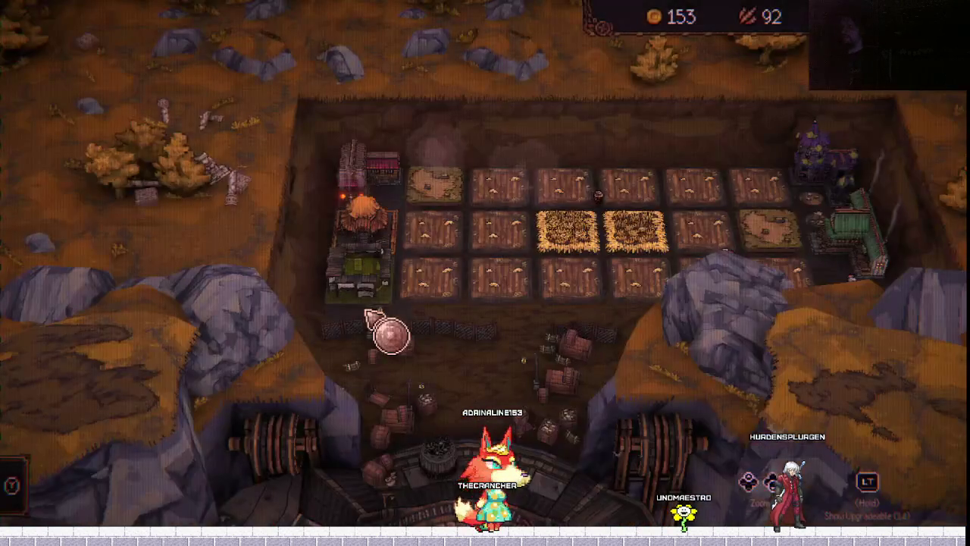
mouse_move(494, 232)
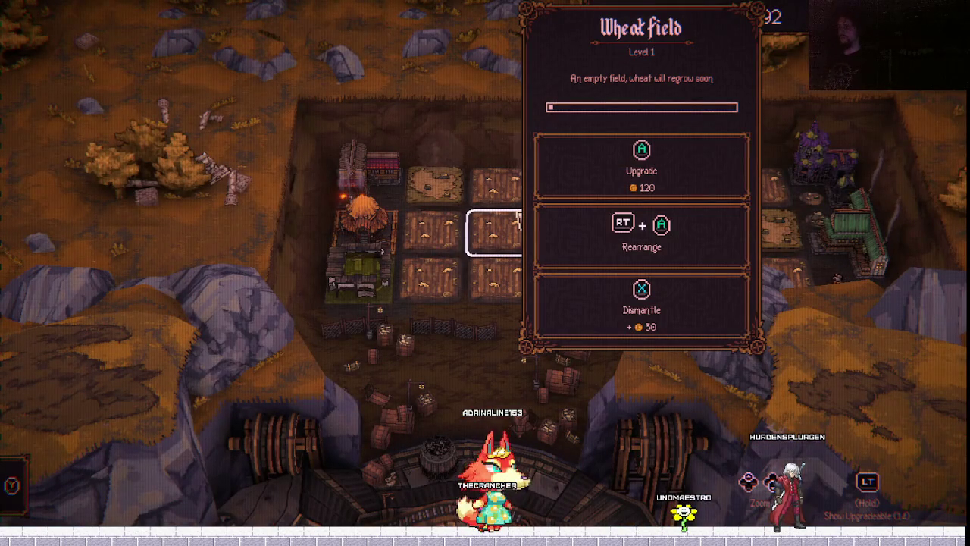
Close the wheat field details and bring up character selection for a new run.
key(y)
key(Down)
key(Down)
key(Up)
key(Down)
key(Down)
key(Down)
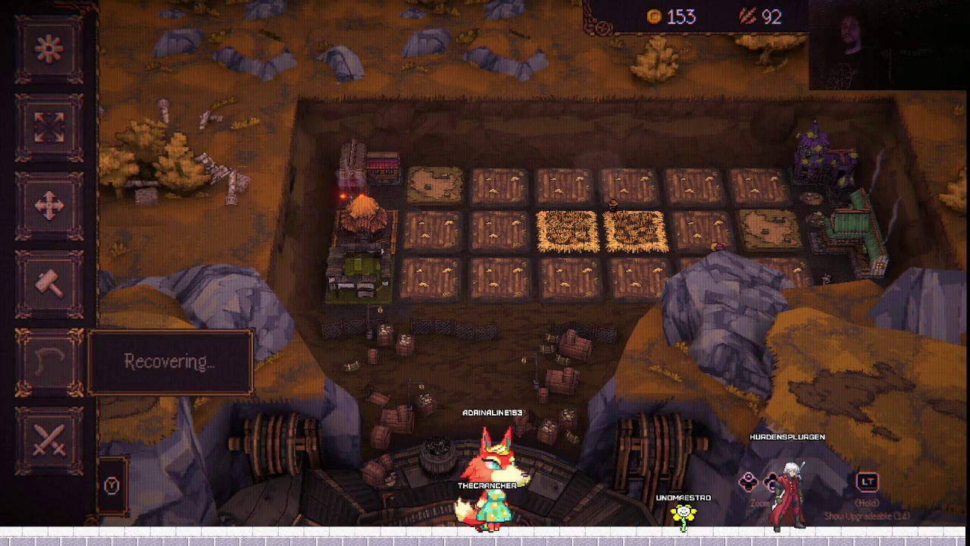
key(Down)
key(Return)
key(Right)
key(Right)
Compare The Warrior, The Itchy Finger and The Cohabitants, then confirm a character.
key(Left)
key(Left)
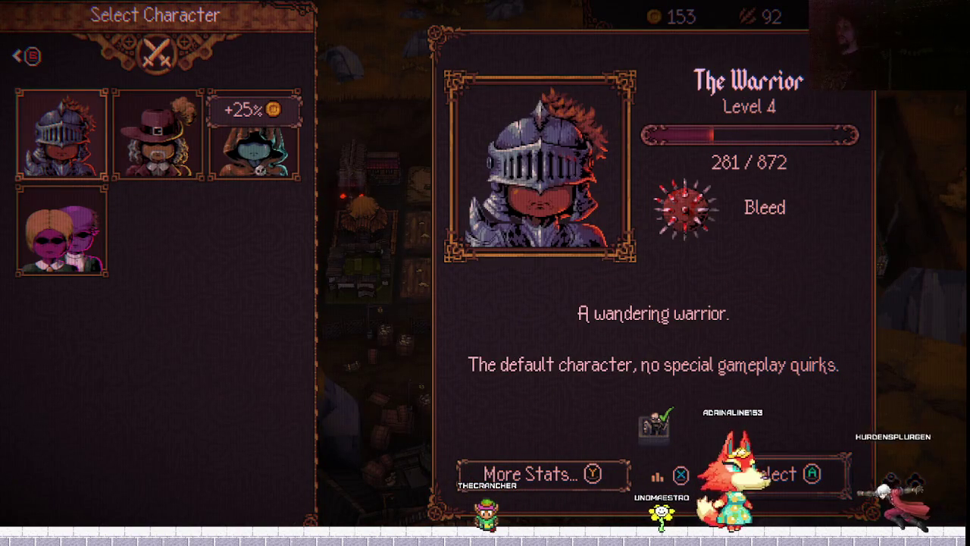
key(Right)
key(Left)
key(Right)
key(Right)
key(Left)
key(Down)
key(Up)
key(Down)
key(Up)
key(Return)
Check the locked levels, then set Bone×Yard difficulty to Fast (12:00).
key(Down)
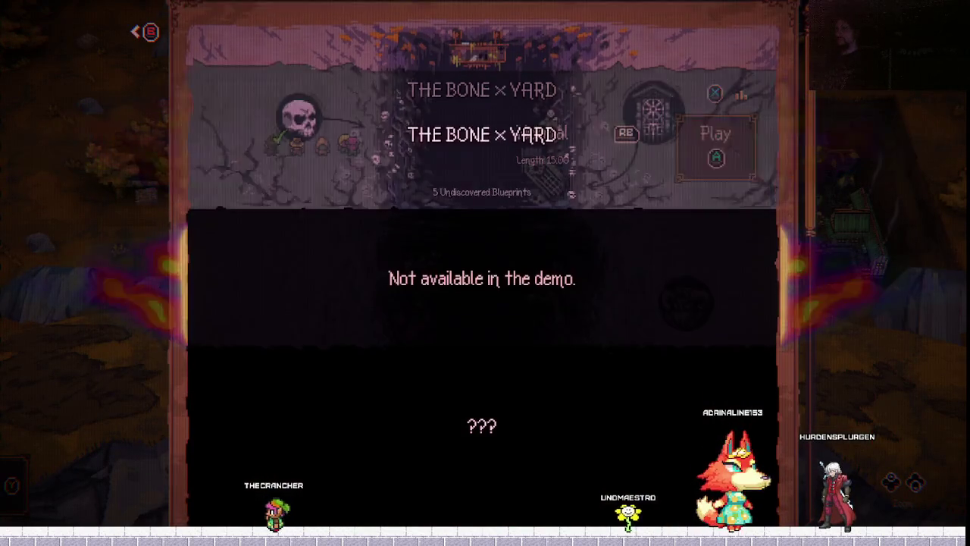
key(Down)
key(Up)
key(Up)
key(Down)
key(Up)
key(Right)
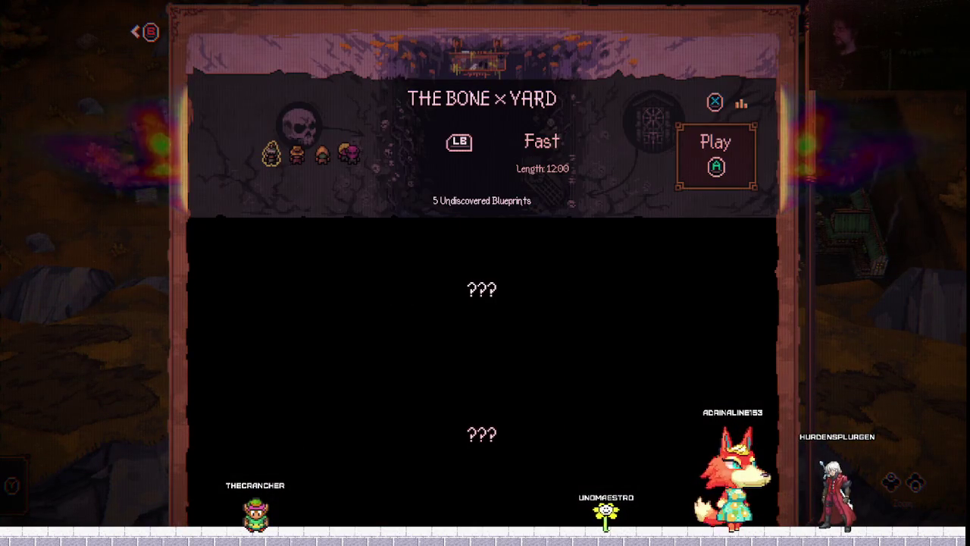
key(Left)
key(Right)
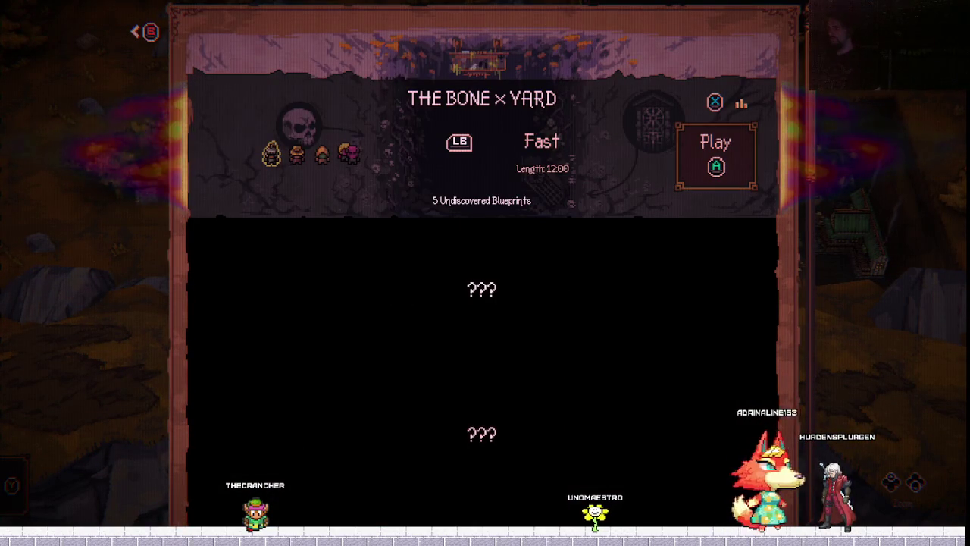
key(Left)
key(Right)
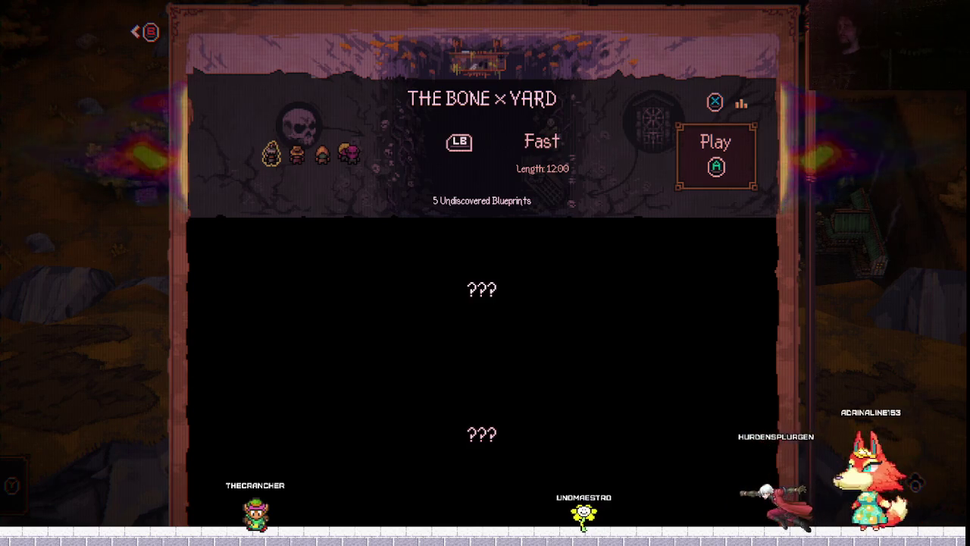
key(Left)
key(Right)
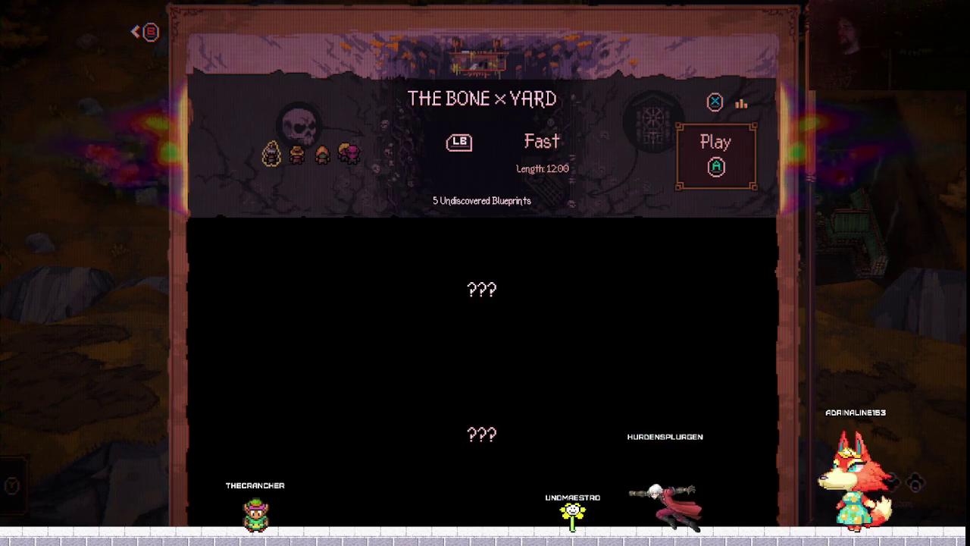
View the Bone×Yard Fastest Time leaderboard's Global and Top rankings, then close it.
key(x)
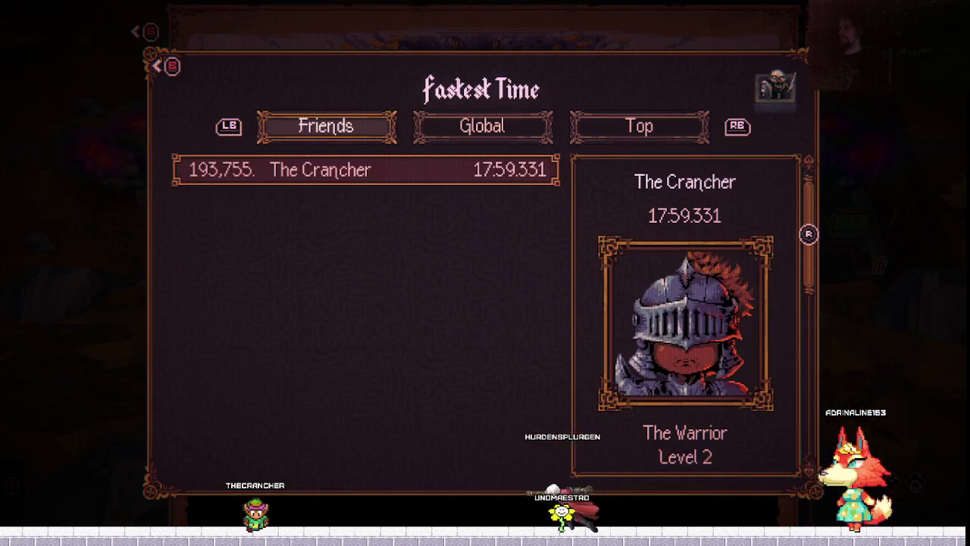
key(e)
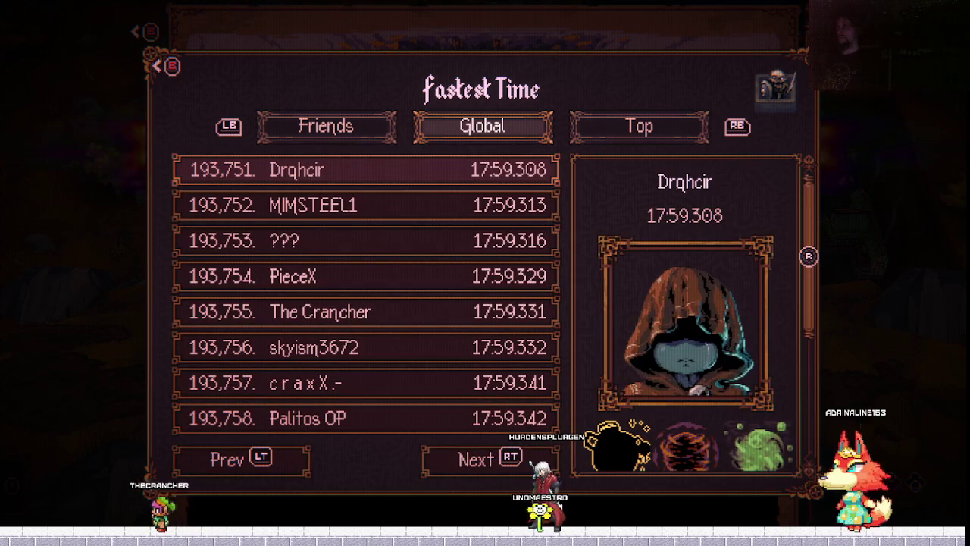
key(e)
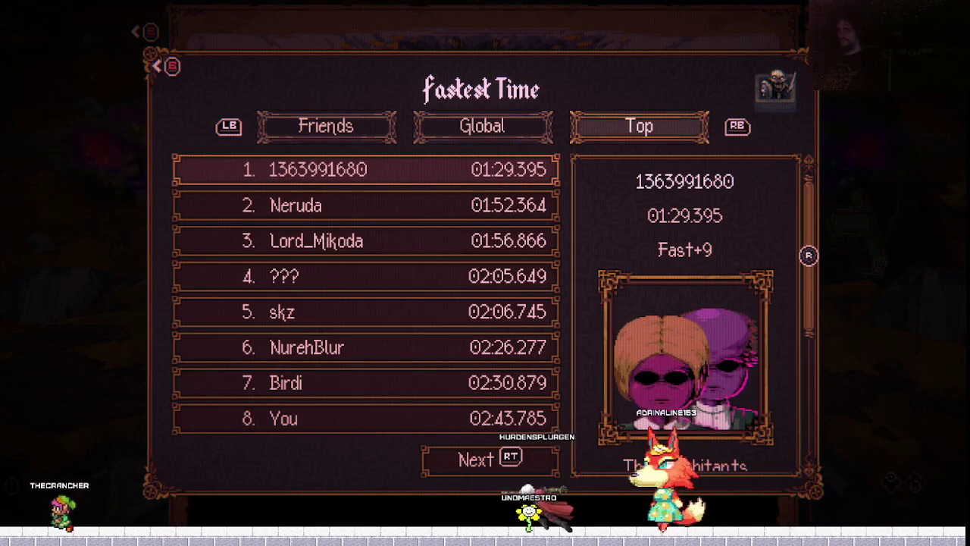
key(Escape)
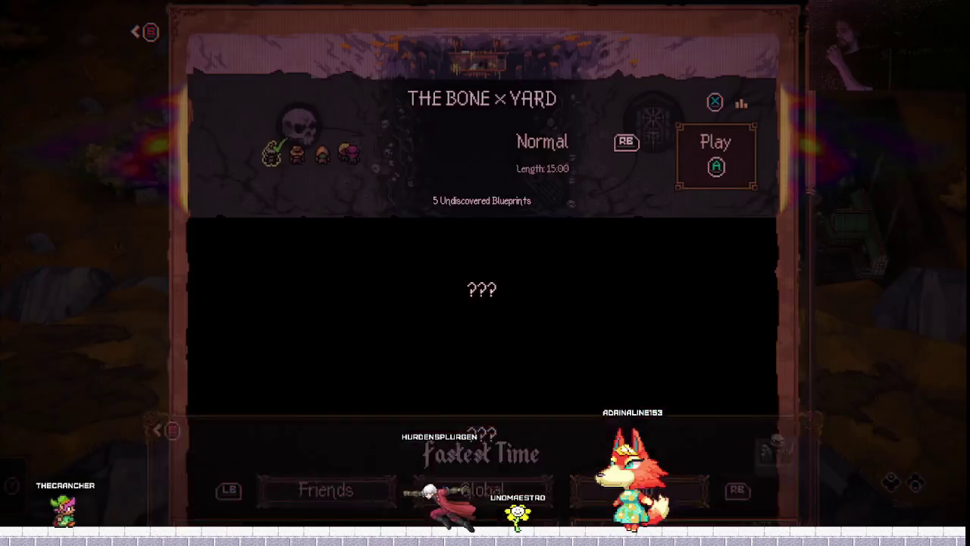
Dismiss the replay warning, switch the hero to The Itchy Finger, and start Bone×Yard.
key(Return)
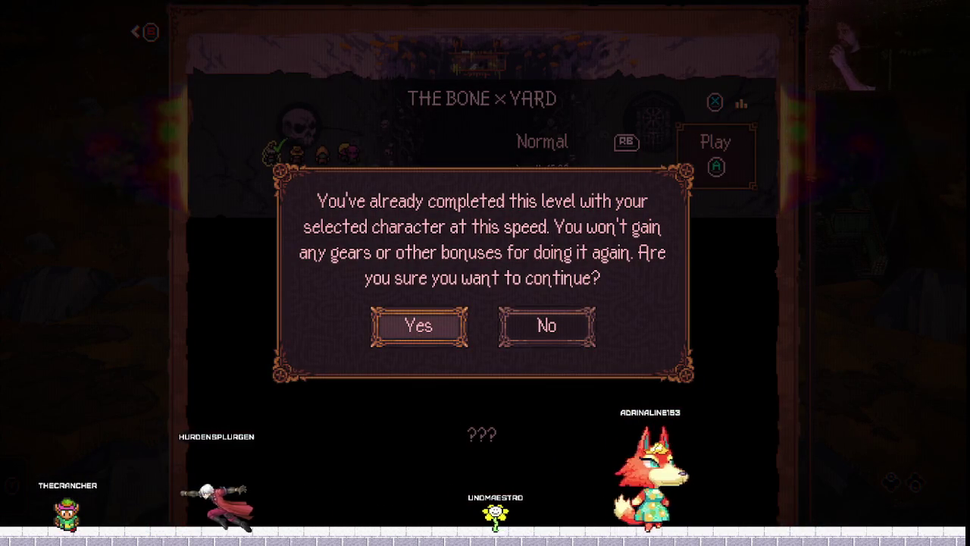
key(Escape)
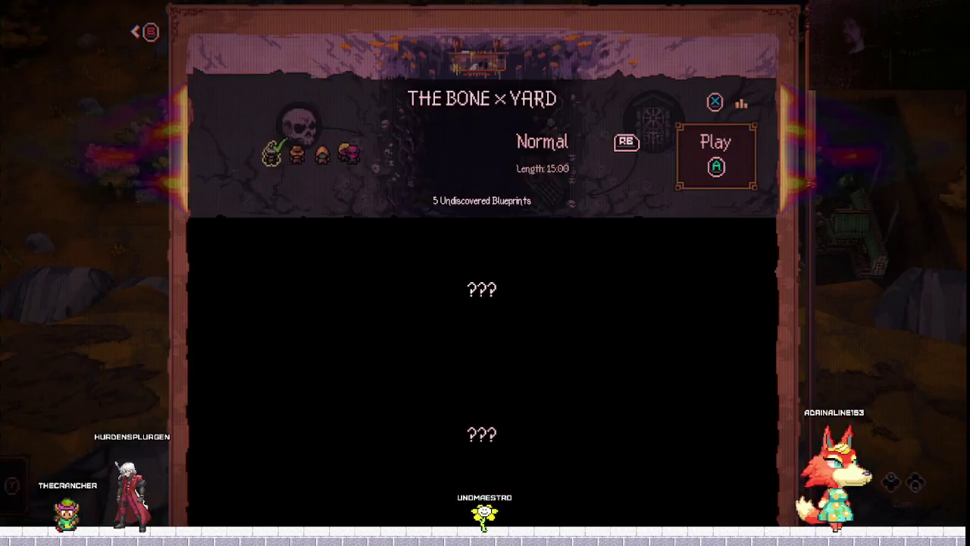
key(Return)
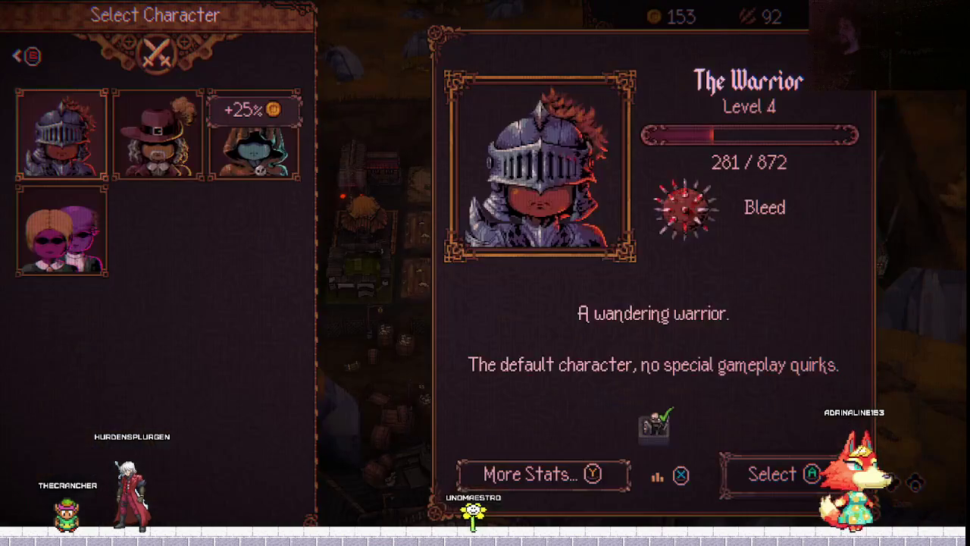
key(Right)
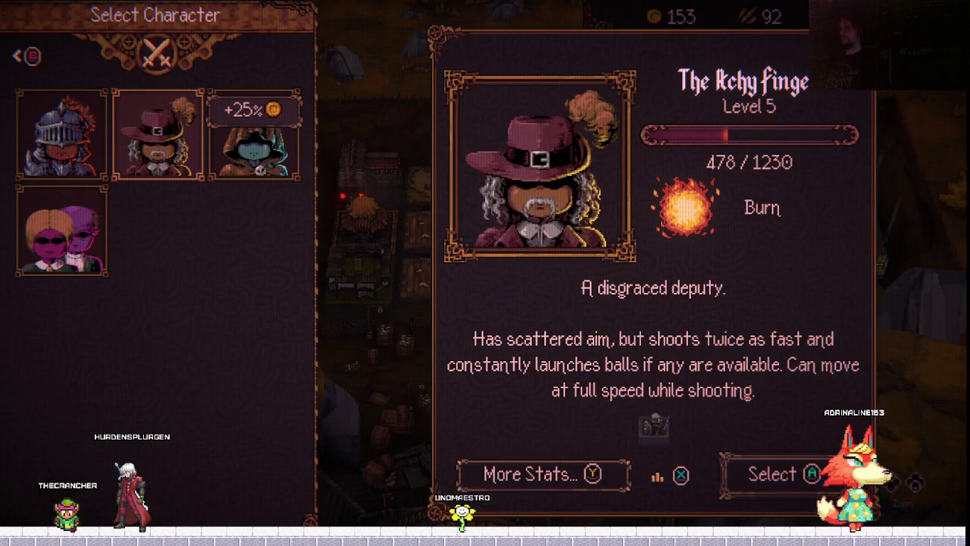
key(Return)
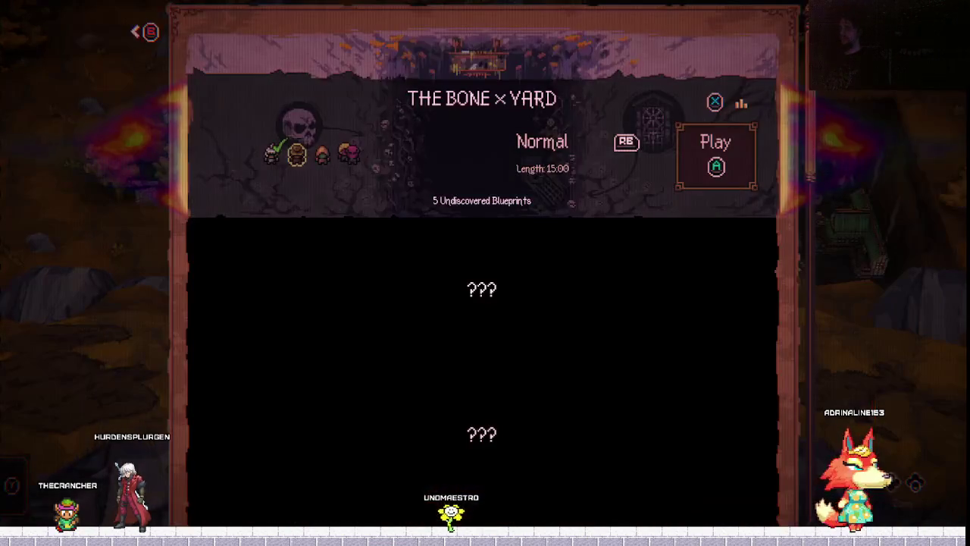
key(Return)
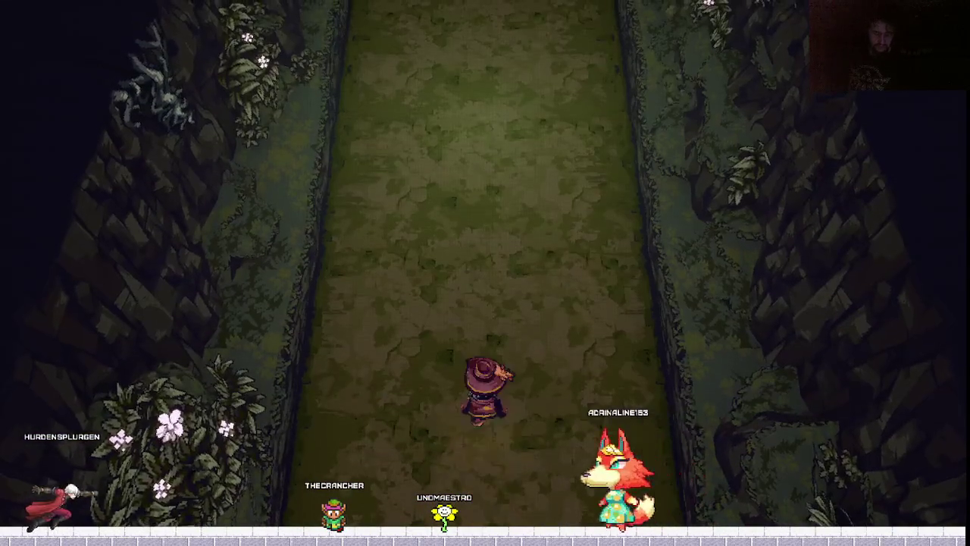
Begin shooting fireballs at the skeletons in the new Itchy Finger run.
click(483, 6)
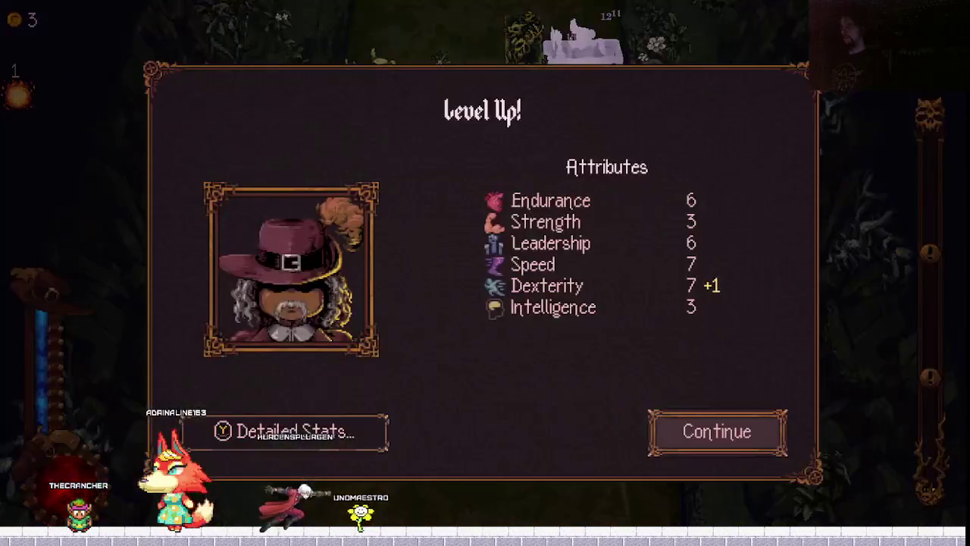
Take the Burn upgrade to raise the fire ball to level 2.
key(Return)
key(Right)
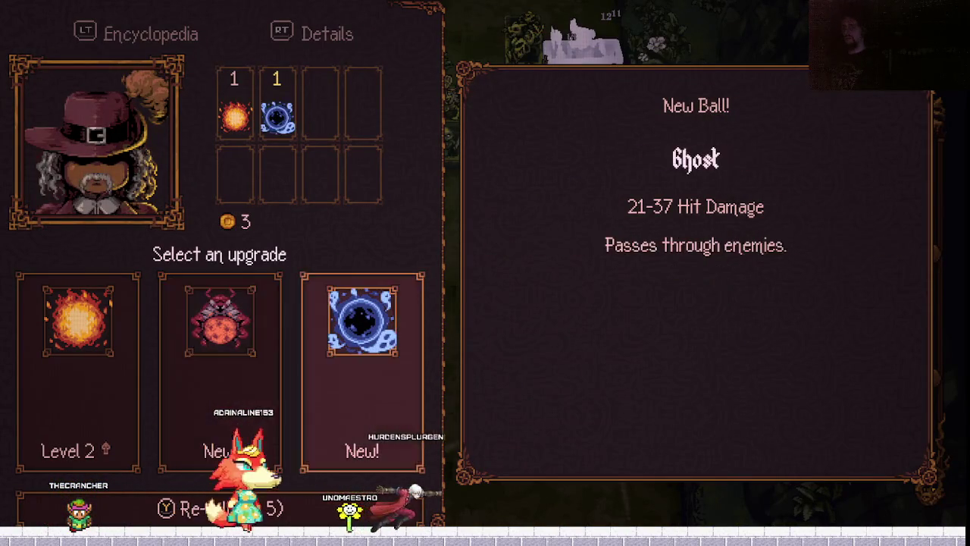
key(Right)
key(Return)
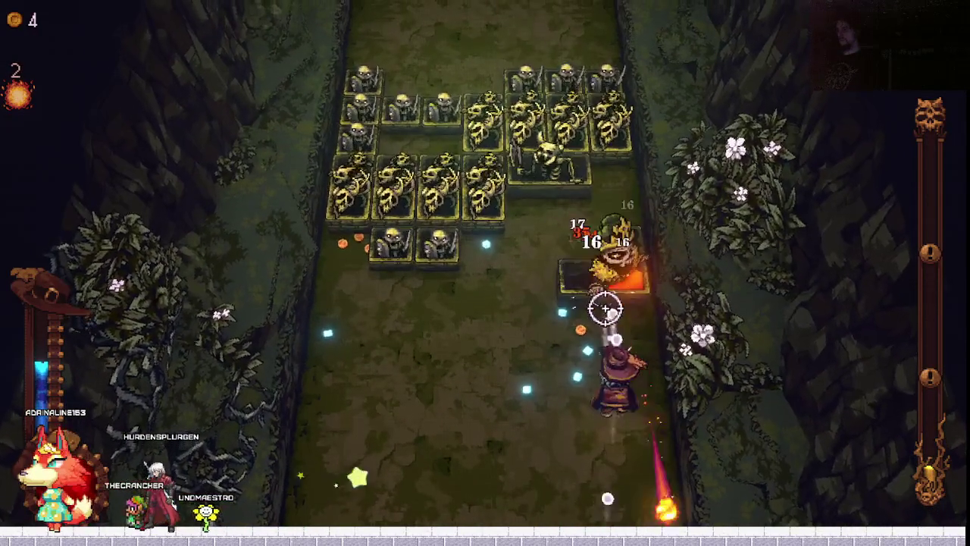
Fight on to the next level-up and pick the Magnet passive.
key(w)
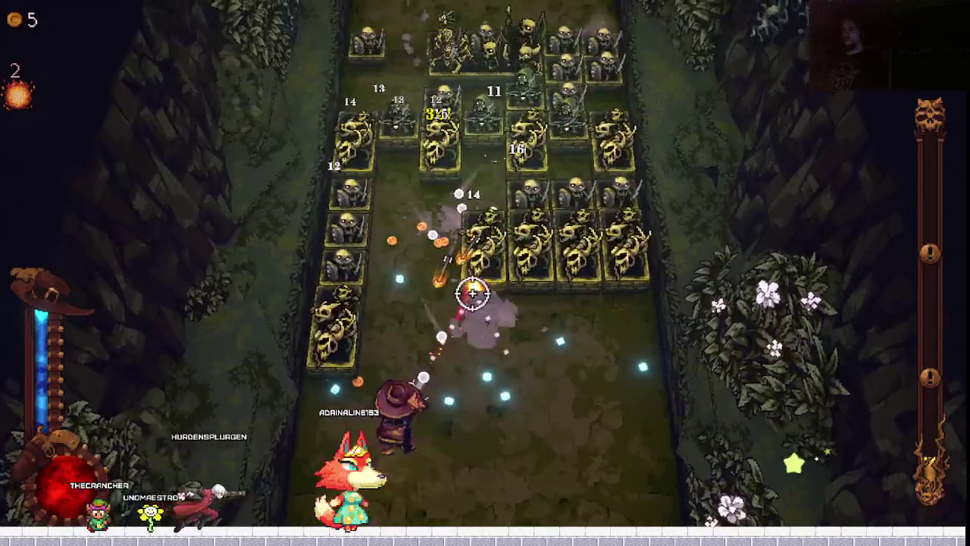
key(Return)
key(Right)
key(Right)
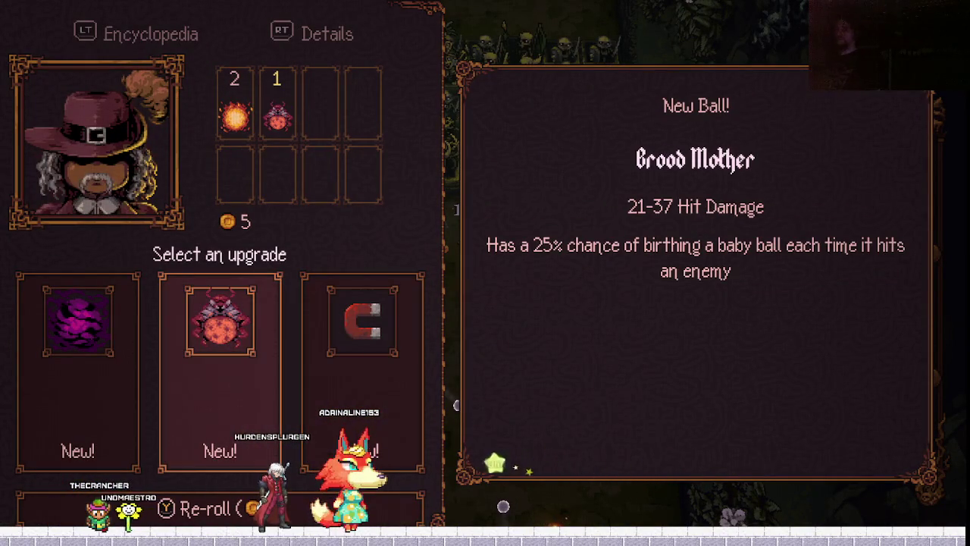
key(Return)
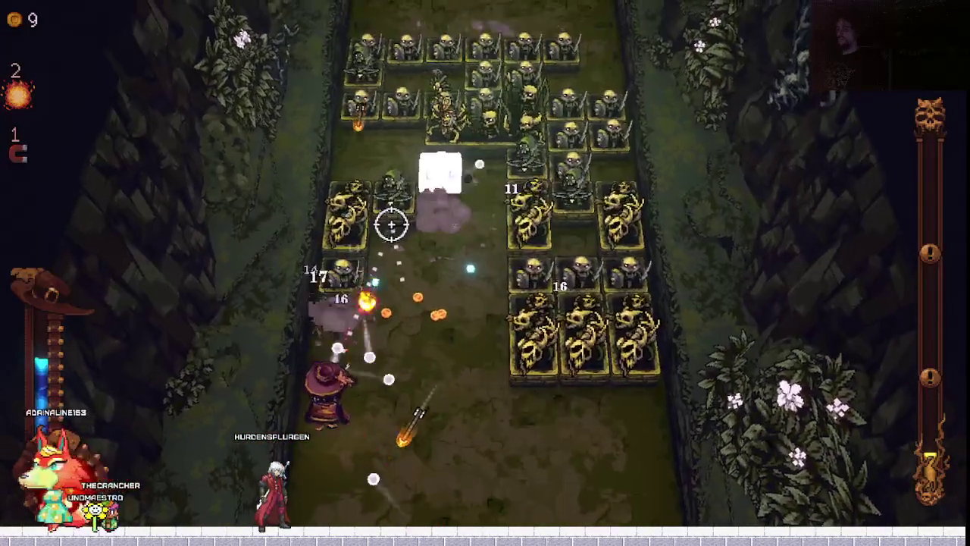
Dodge the skeleton waves and add the Iron ball at the next level-up.
key(d)
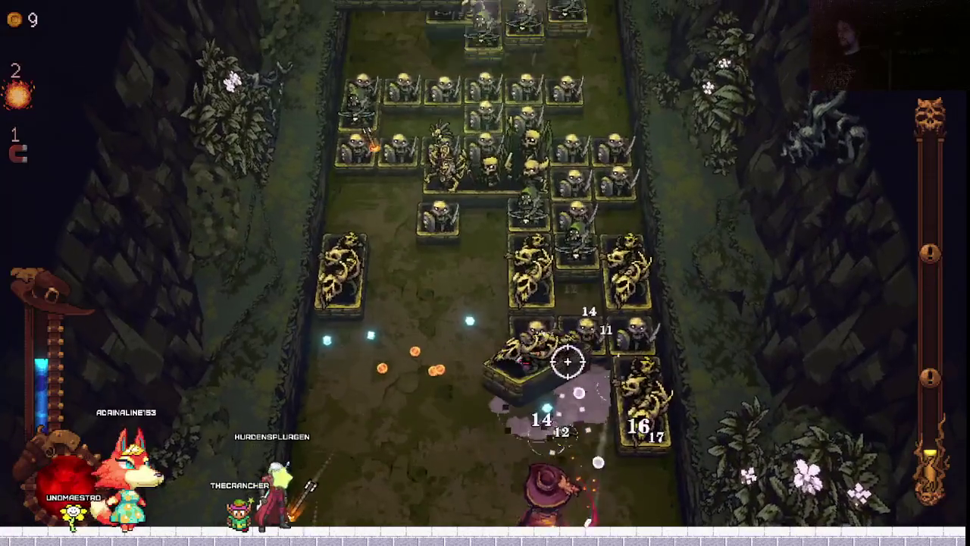
key(d)
key(a)
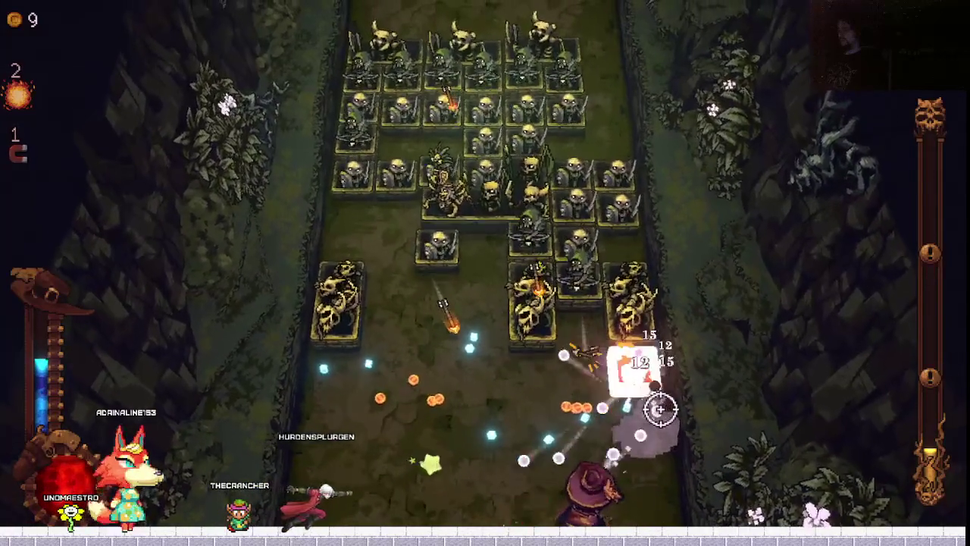
key(d)
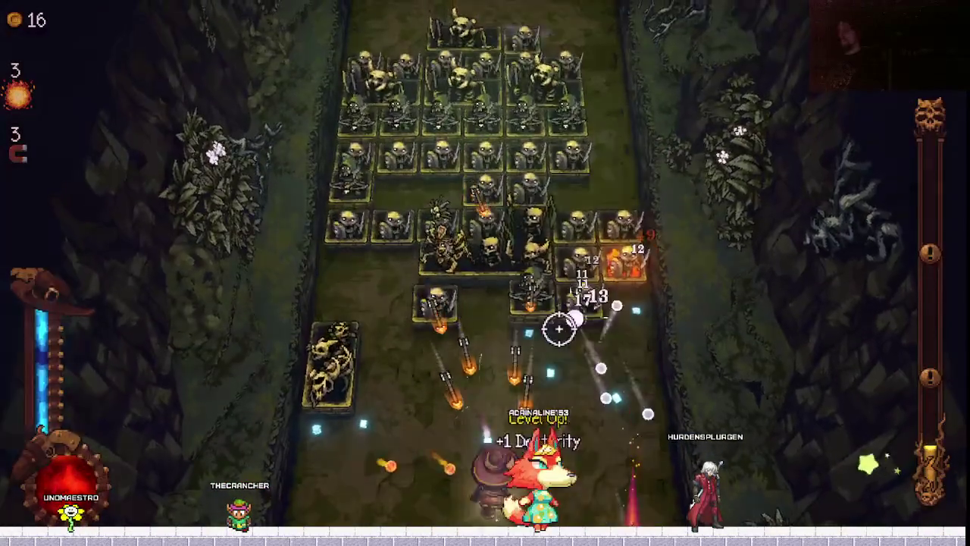
key(Return)
key(d)
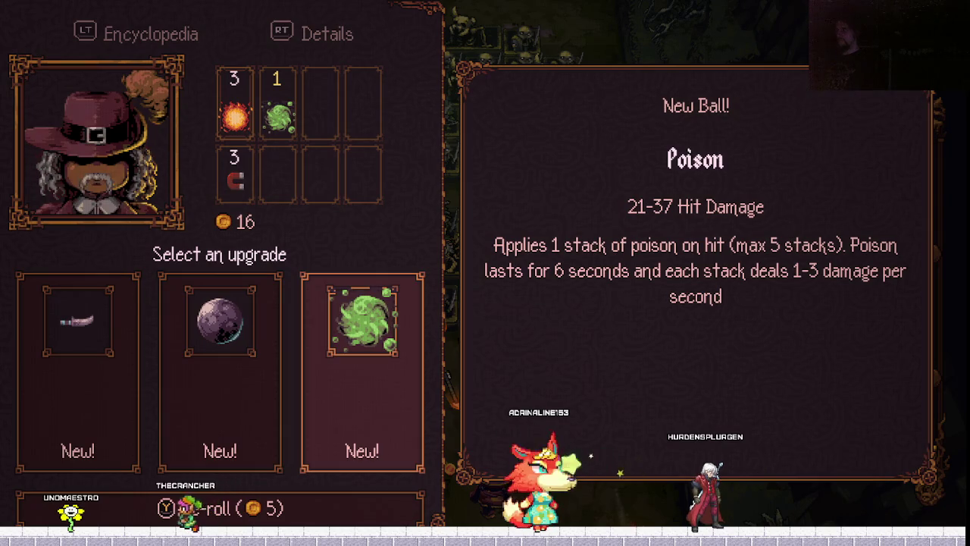
key(Return)
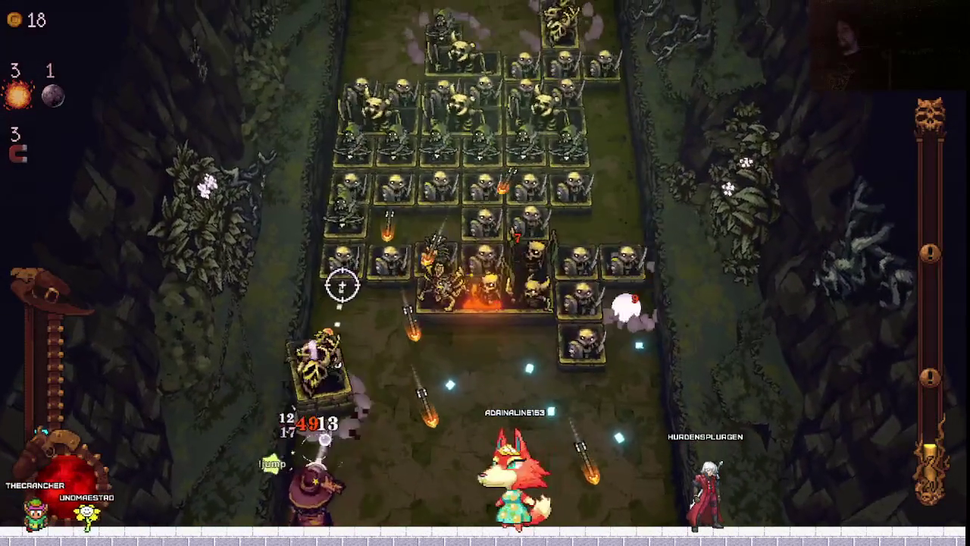
Keep dodging skeletons, then raise the Iron ball to level 2 at the next level-up.
key(space)
key(d)
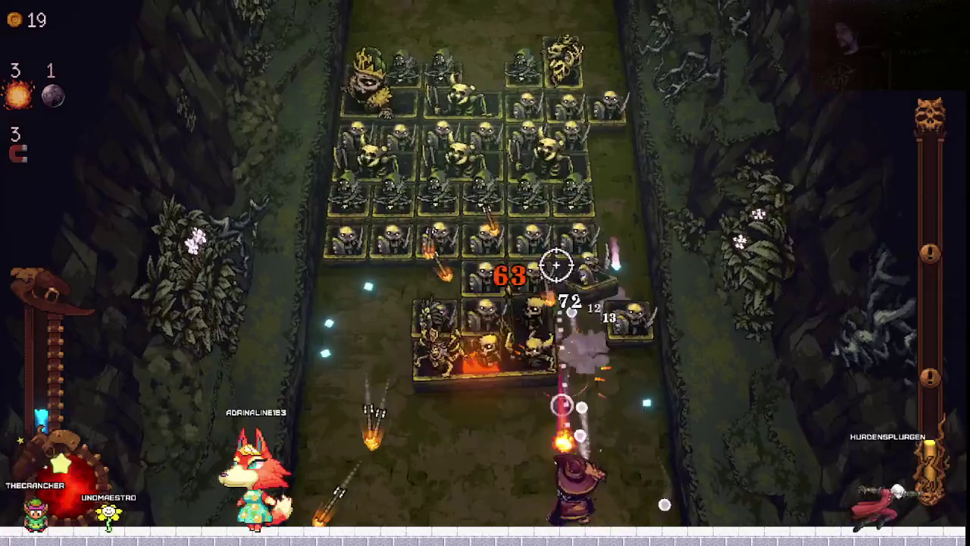
key(a)
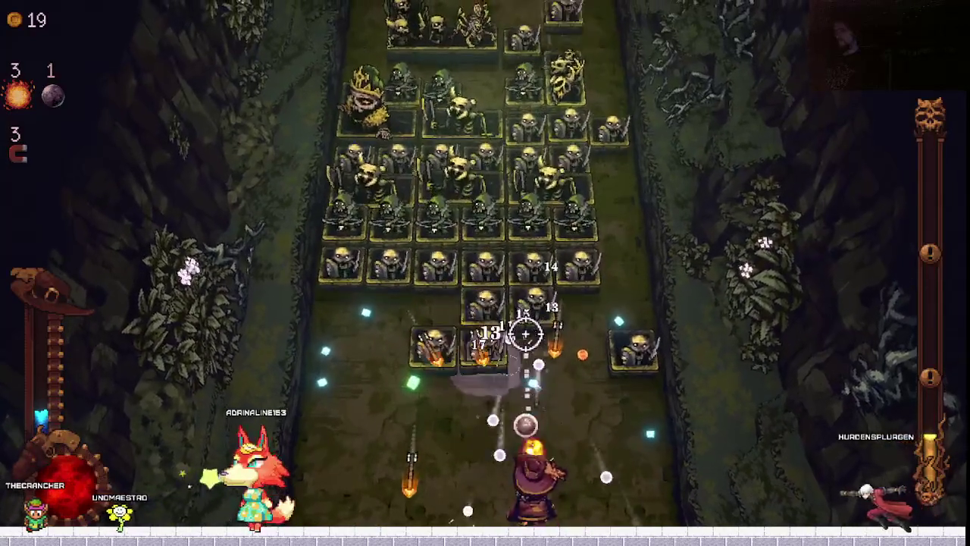
key(d)
key(a)
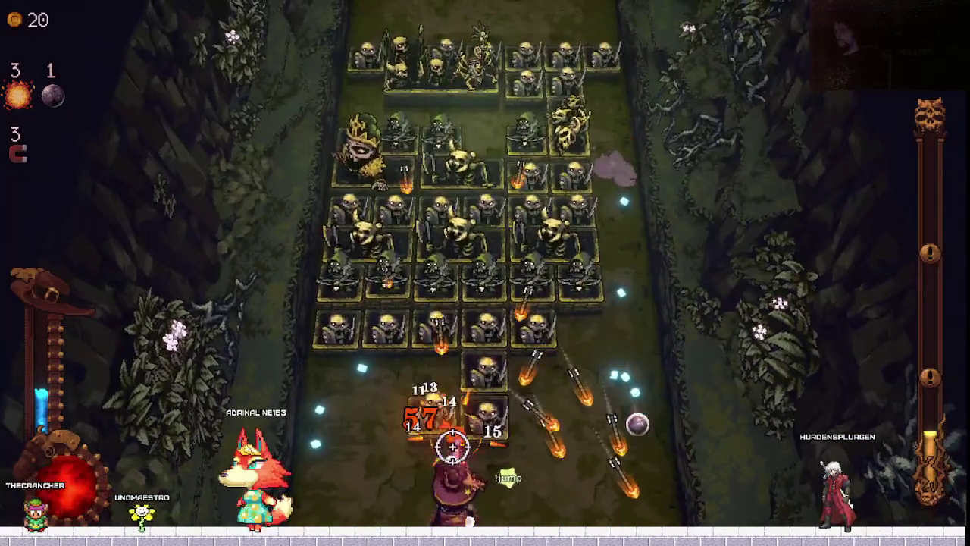
key(d)
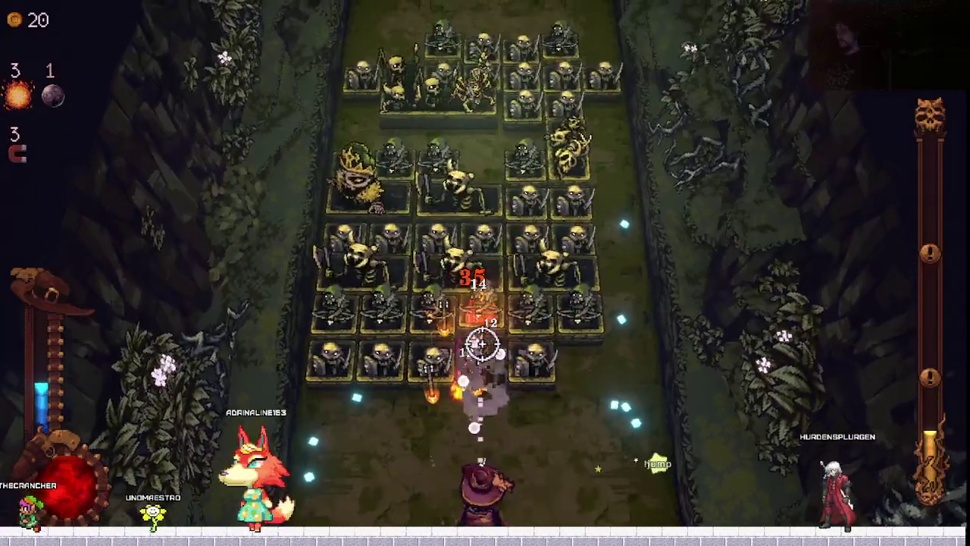
key(d)
key(a)
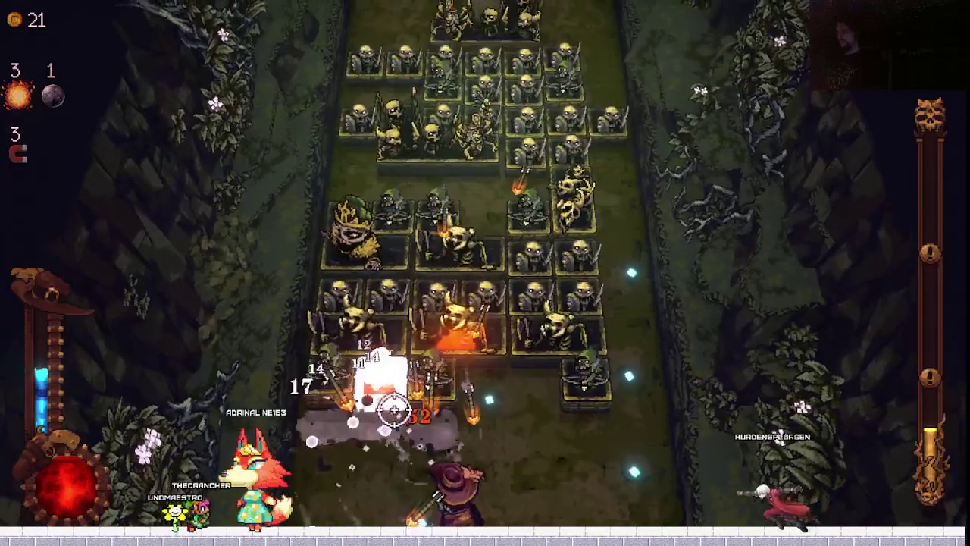
key(d)
key(a)
key(d)
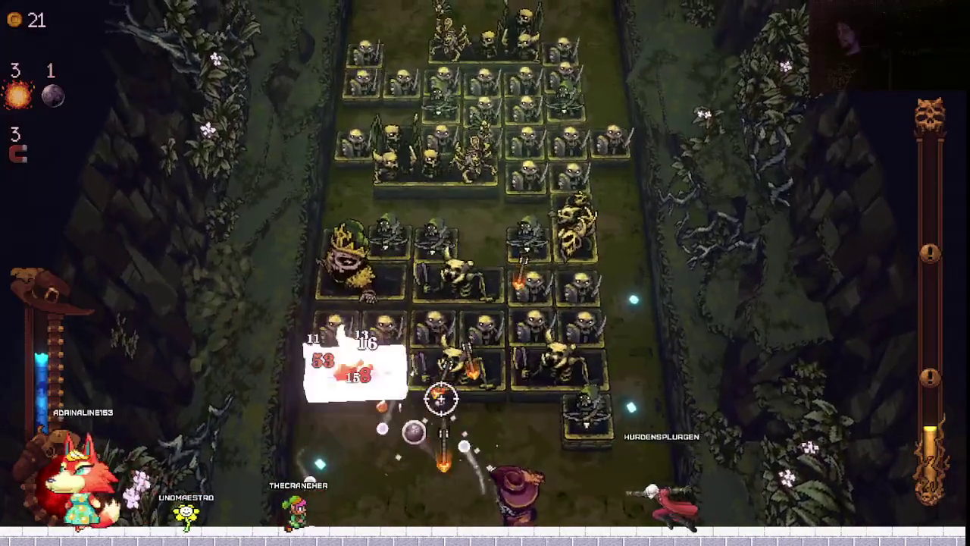
key(a)
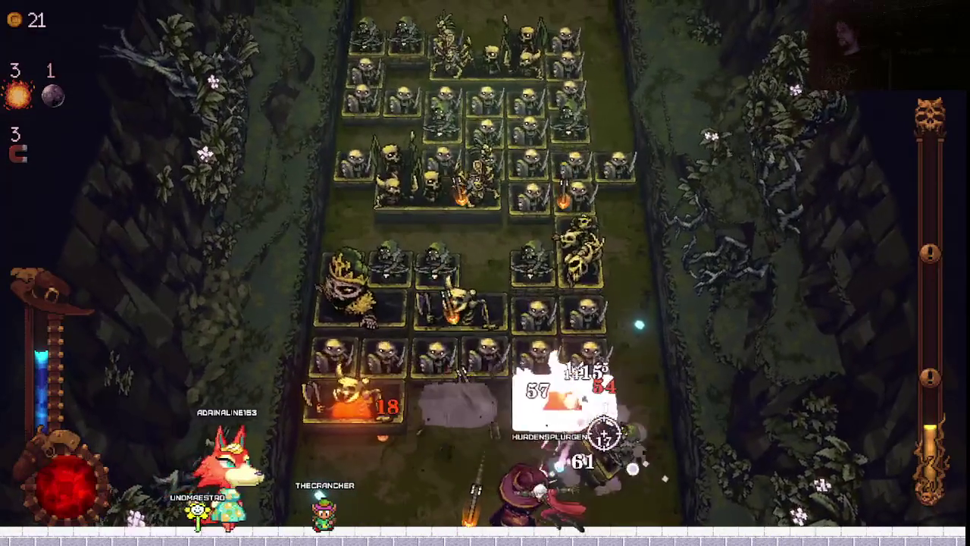
key(d)
key(a)
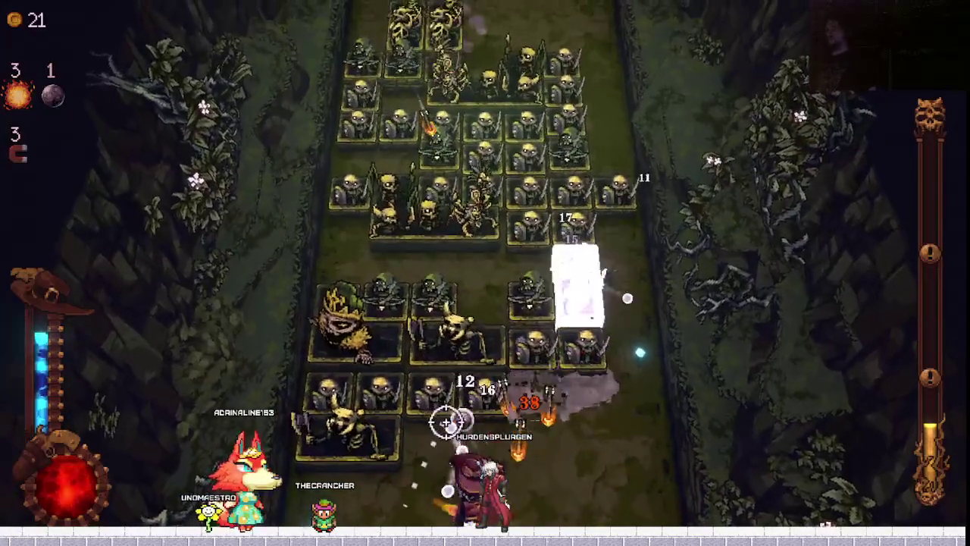
key(d)
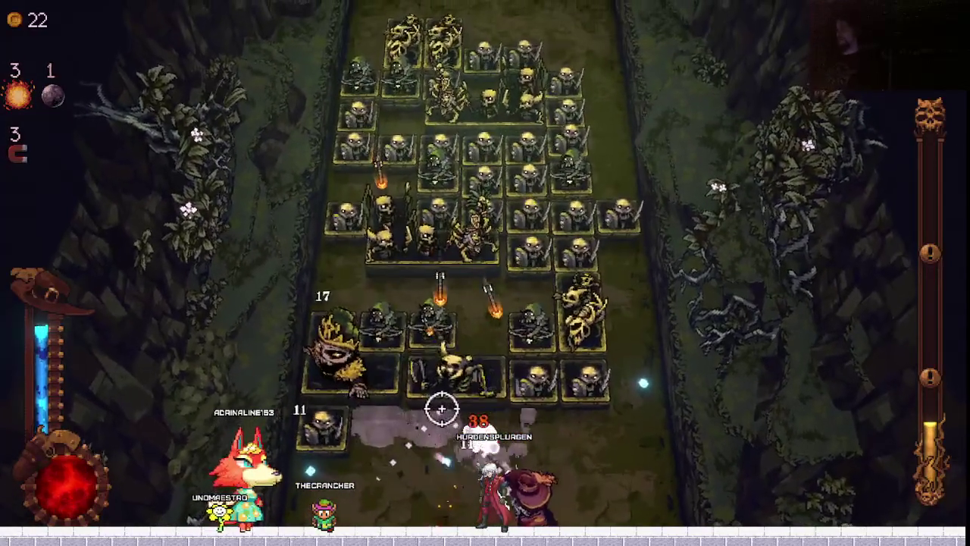
key(a)
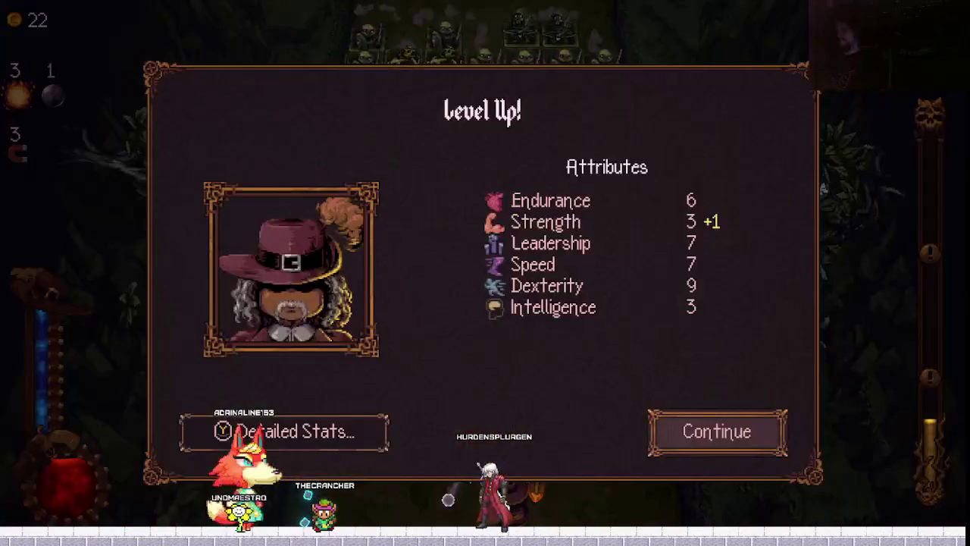
click(650, 426)
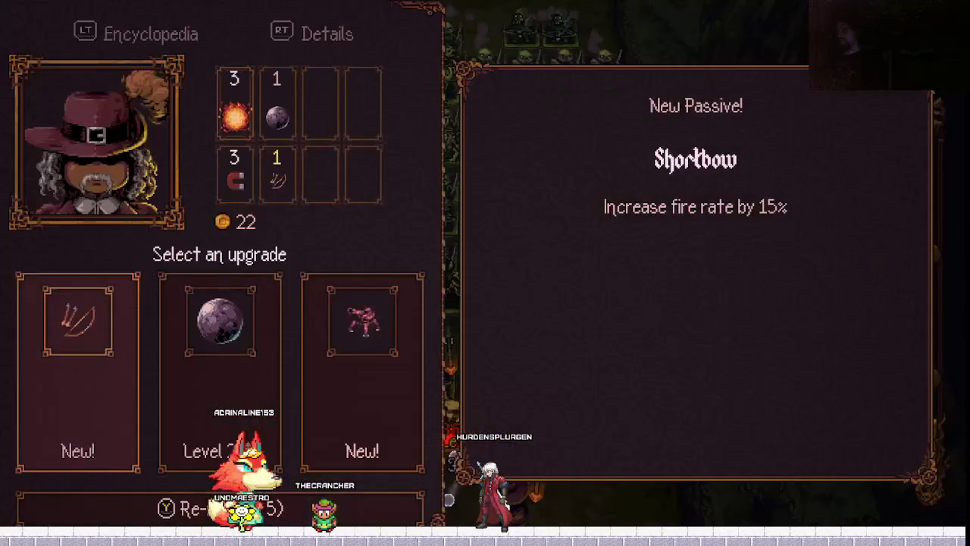
key(Return)
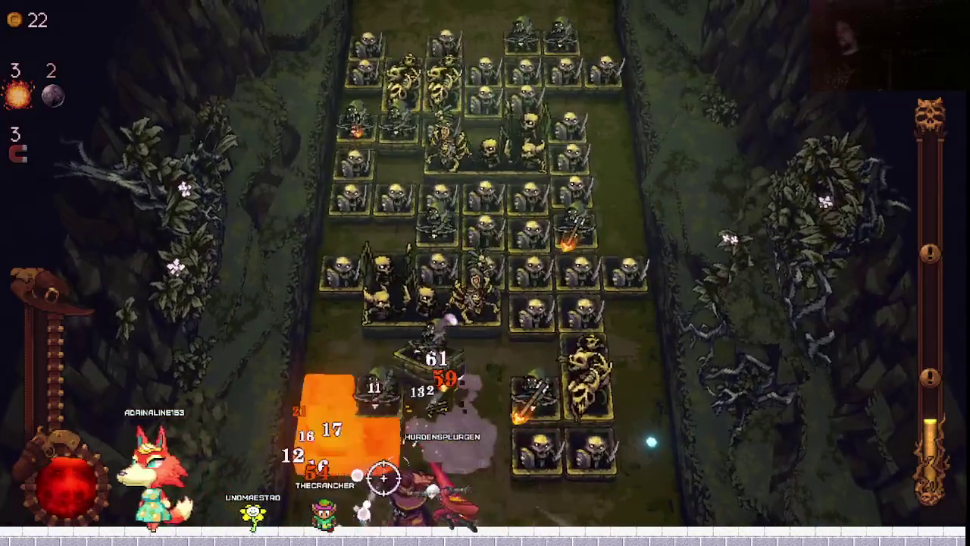
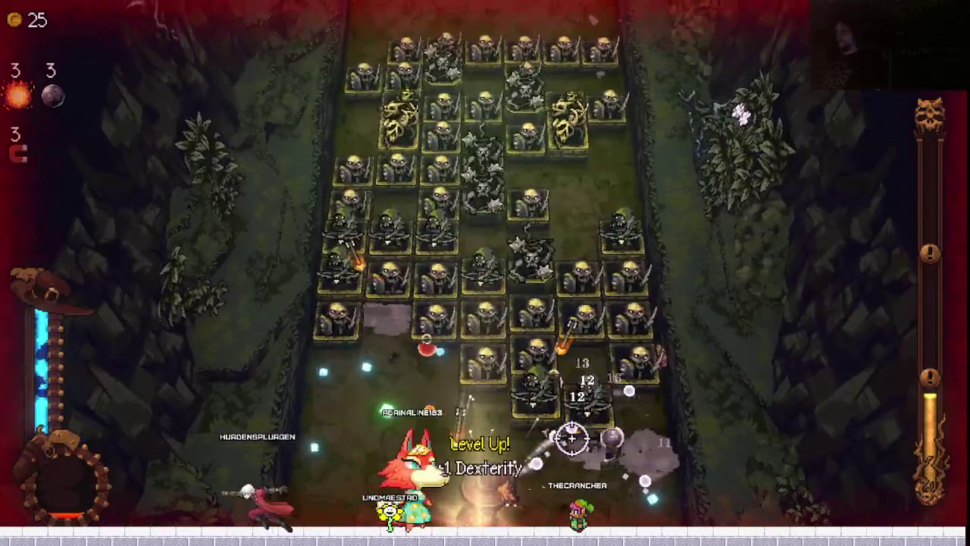
Choose the Lightning ball card over Dark and return to fighting the skeletons.
key(Return)
key(Right)
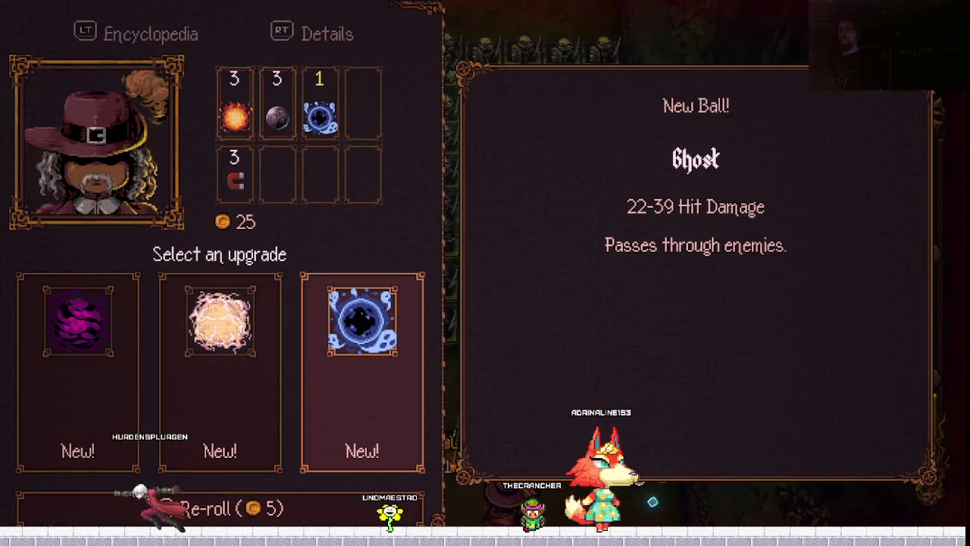
key(Return)
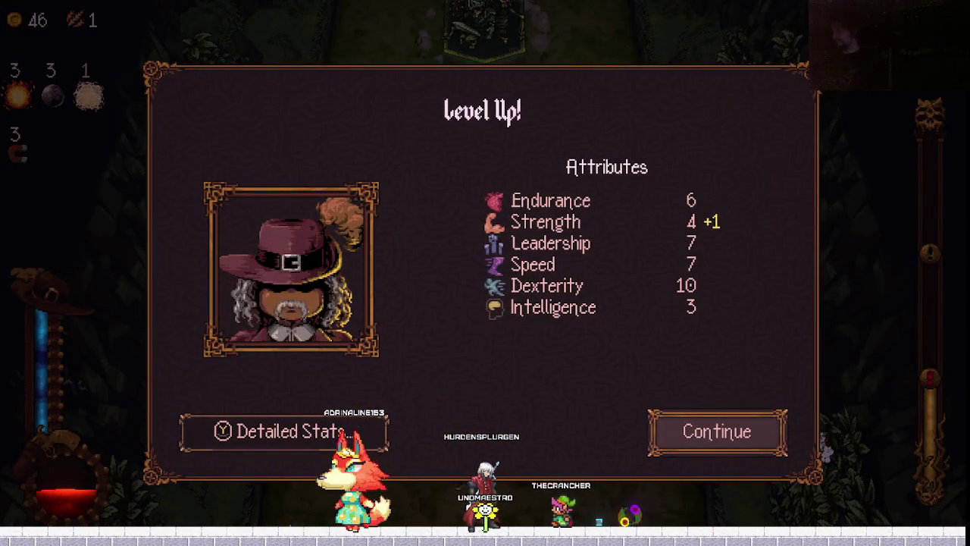
Pick the Pressure Valve passive instead of Bleed, then accept the fission bonus levels.
key(Return)
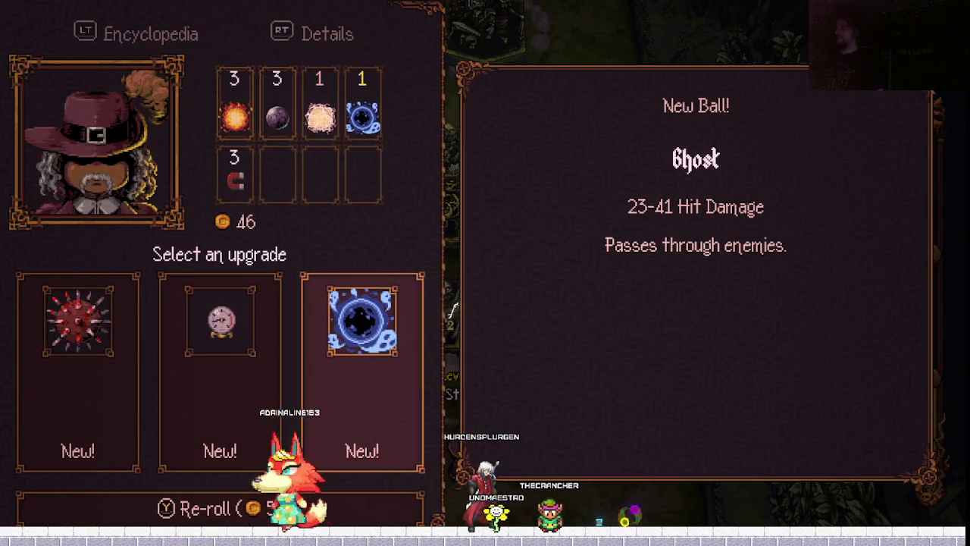
key(Left)
key(Left)
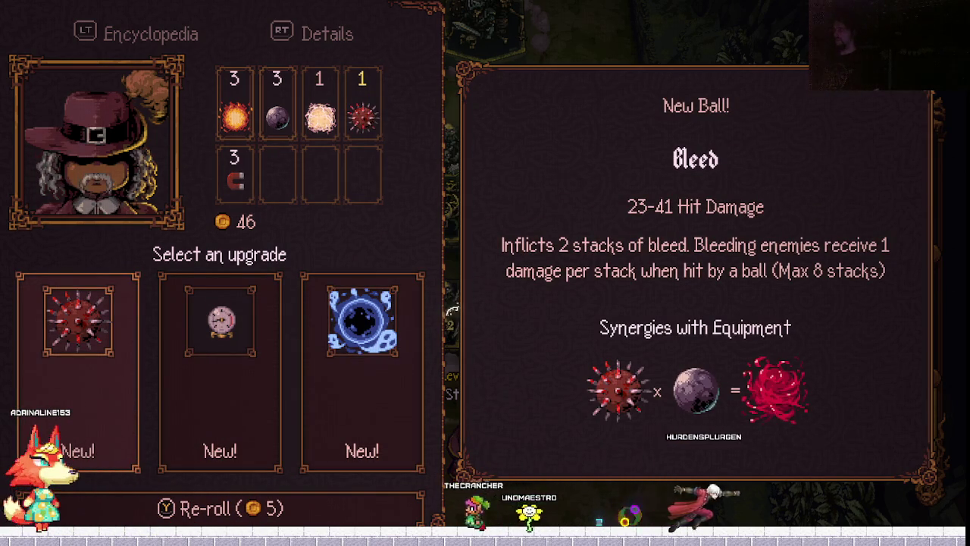
key(Right)
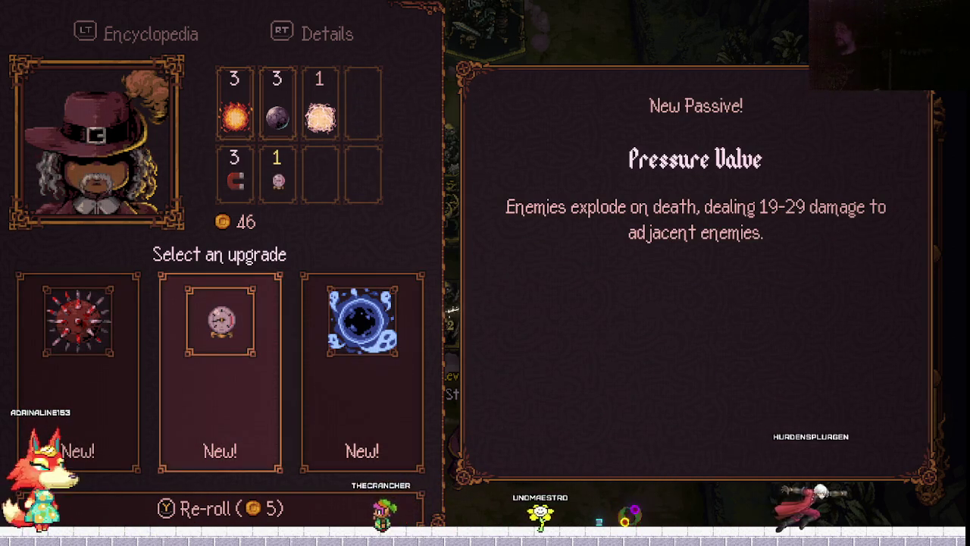
key(Return)
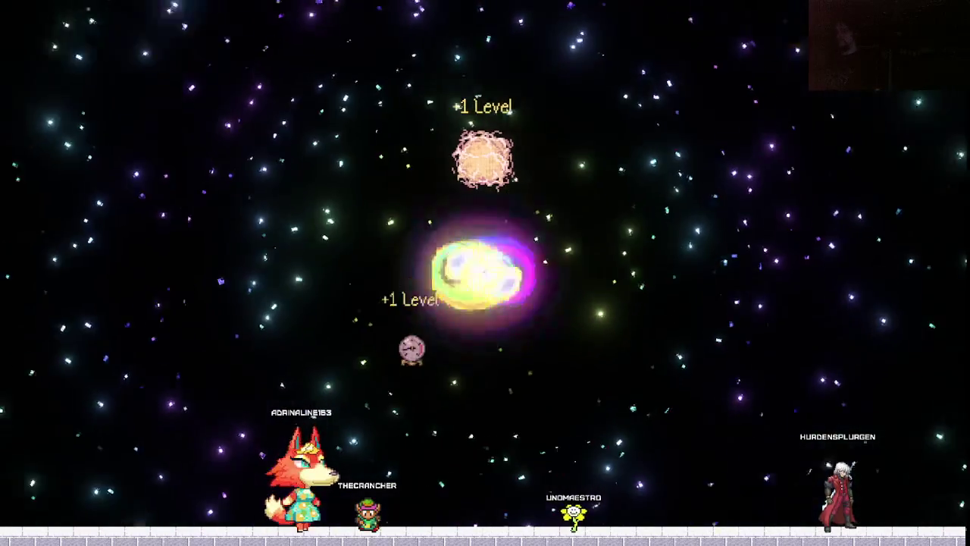
key(Return)
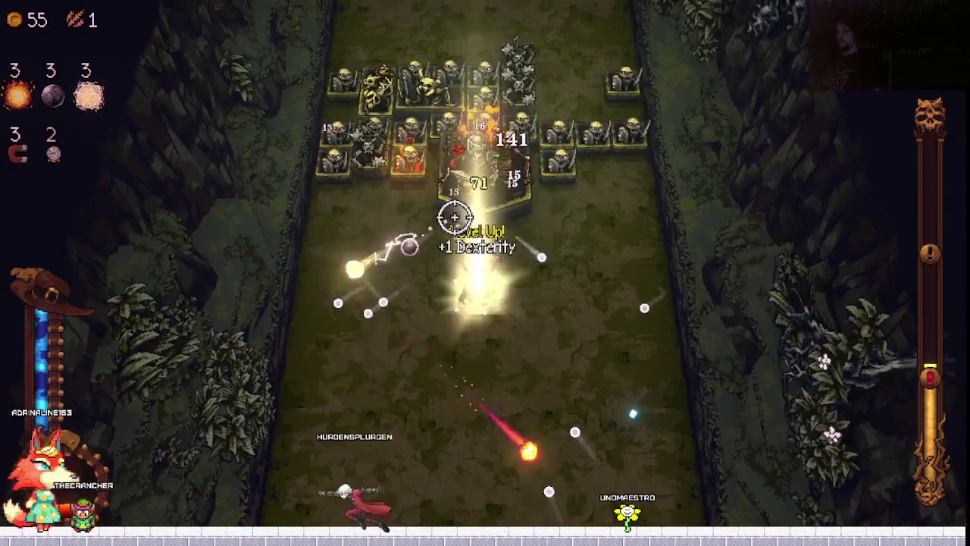
Choose the level 3 Pressure Valve upgrade over the Egg Sac ball.
key(Return)
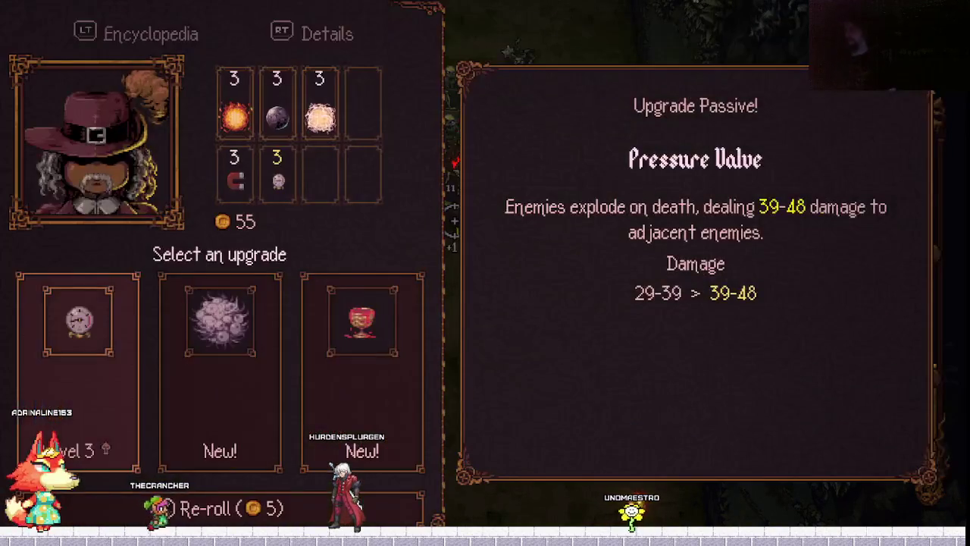
key(Right)
key(Right)
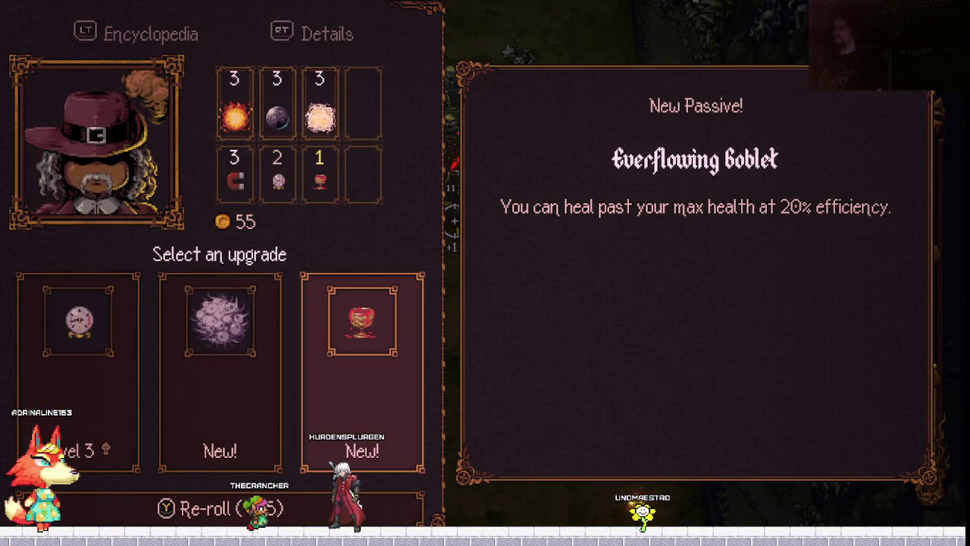
key(Left)
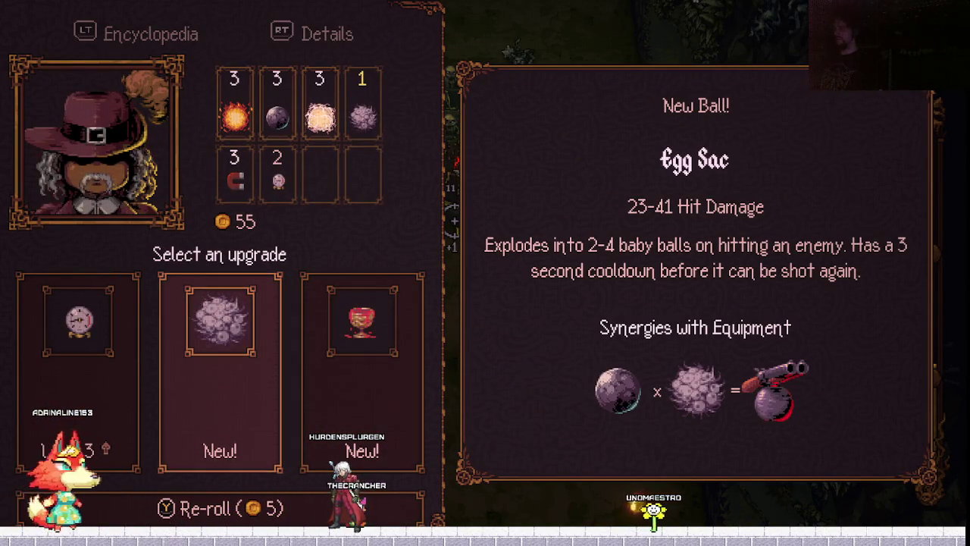
key(Left)
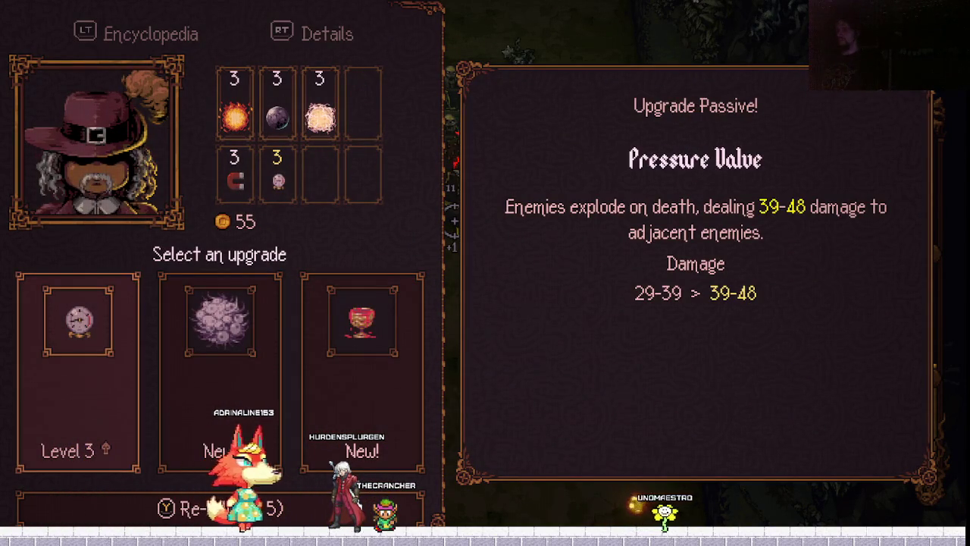
key(Return)
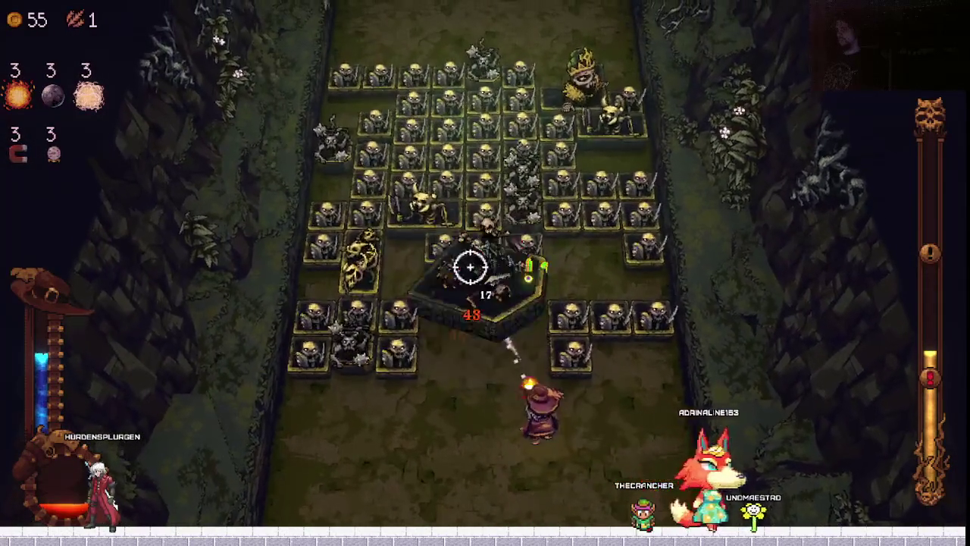
Move the hero left and up while firing, then claim the Barracks blueprint.
key(a)
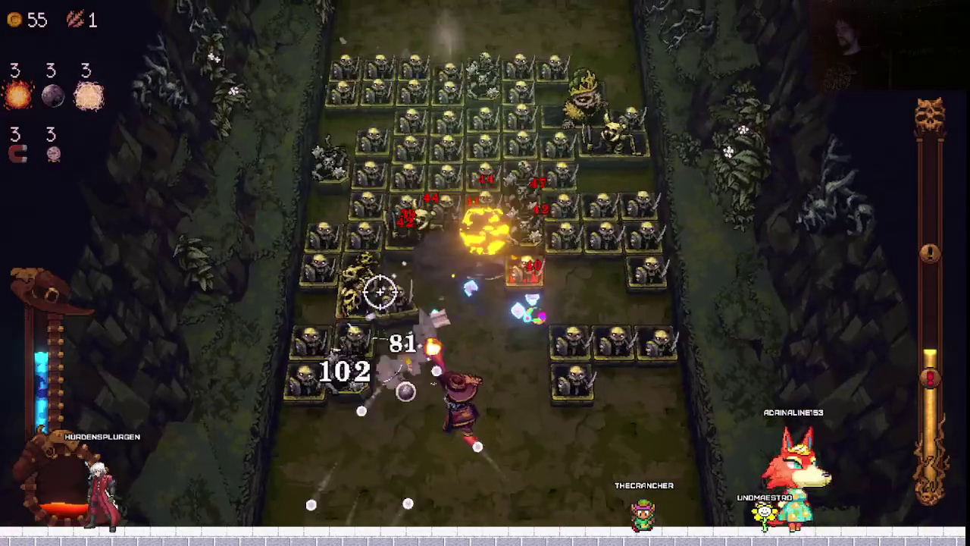
key(a)
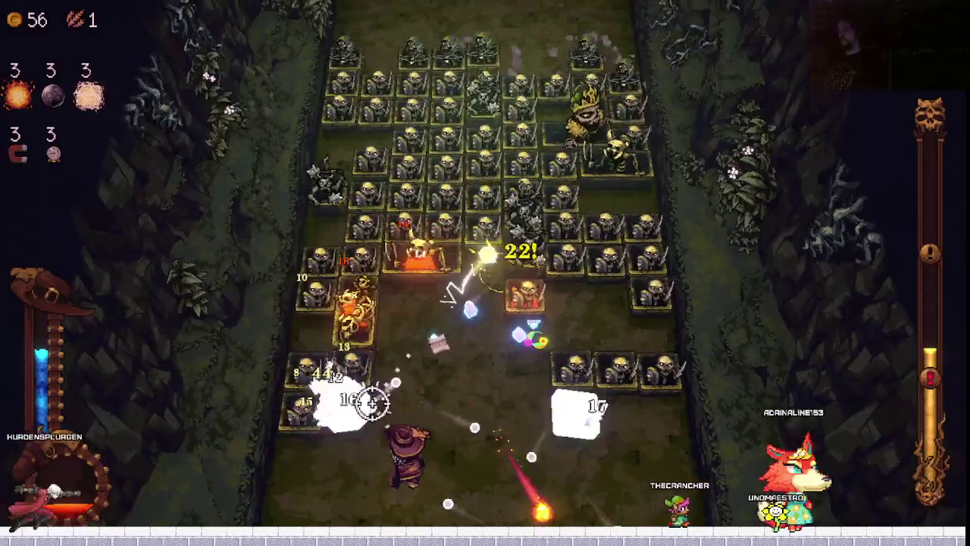
key(w)
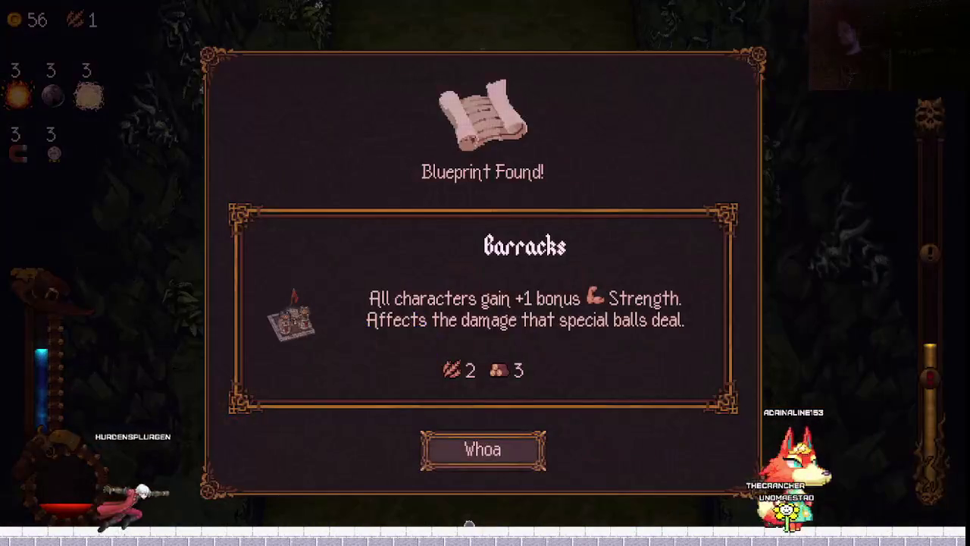
key(Return)
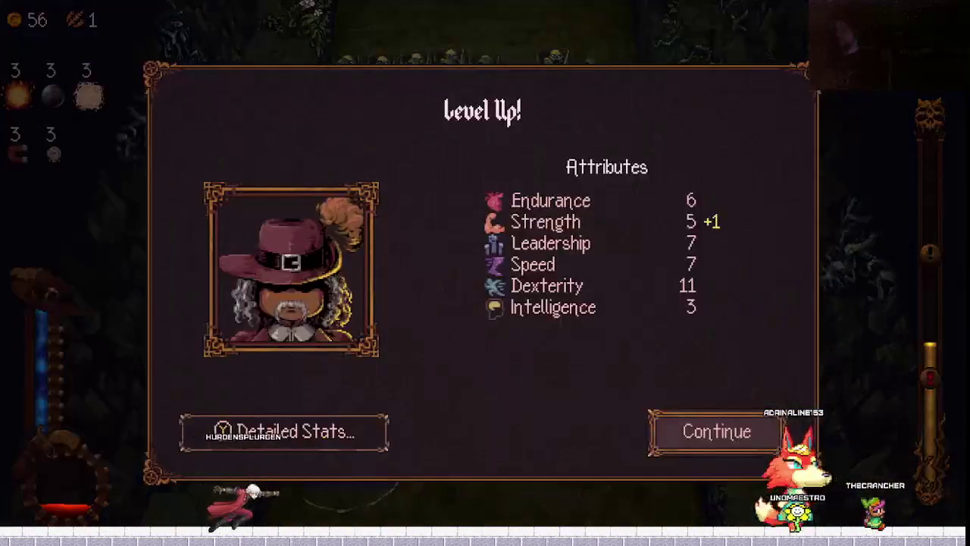
Take the Reacher's Spear passive instead of Crown of Thorns.
key(Return)
key(Right)
key(Right)
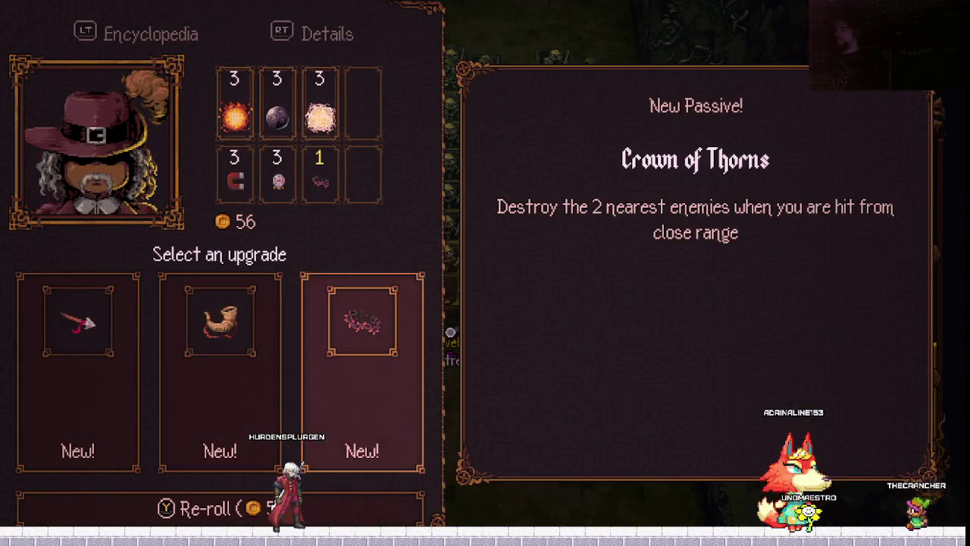
key(Left)
key(Left)
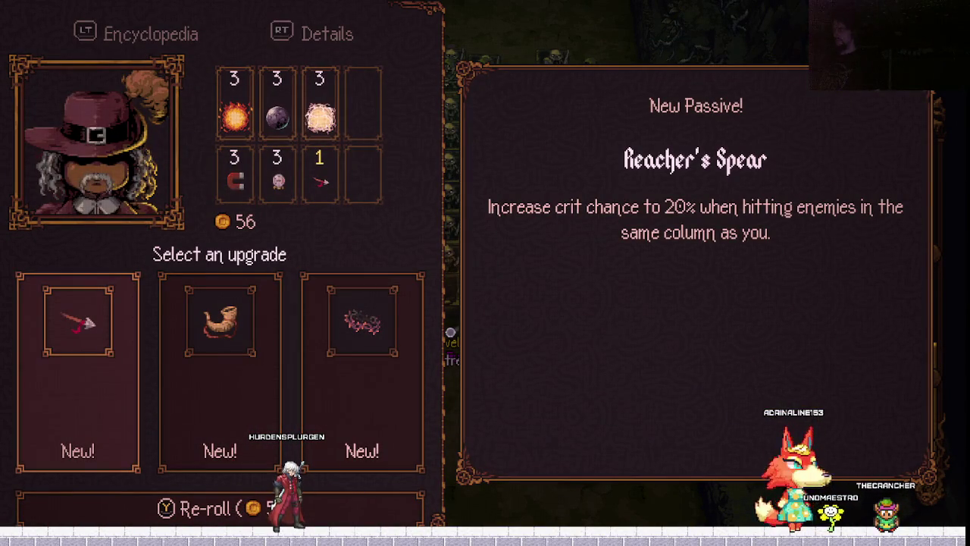
key(Return)
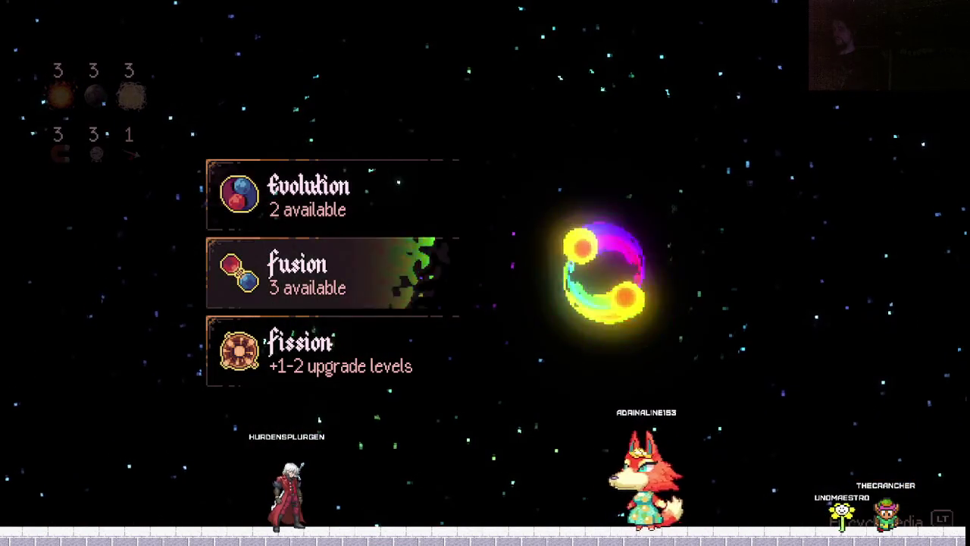
Fuse Burn with Lightning, producing a level 3 Lightning × Burn ball.
key(Up)
key(Up)
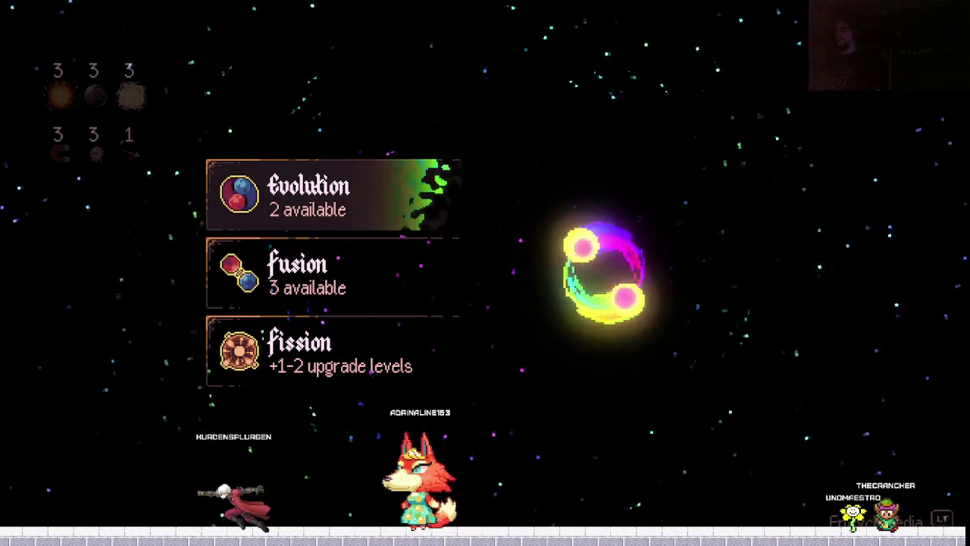
key(Down)
key(Return)
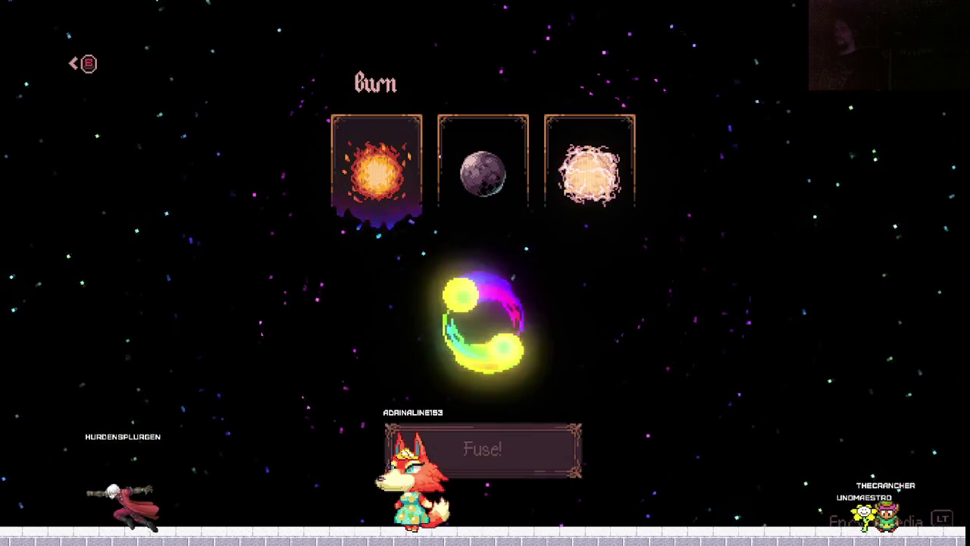
key(Left)
key(Left)
key(Right)
key(Left)
key(Left)
key(Left)
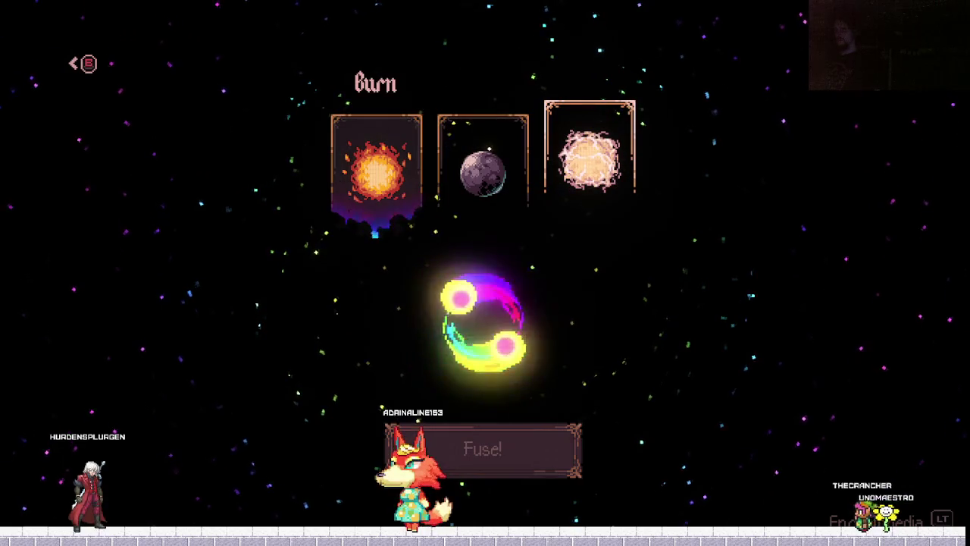
key(Down)
key(Return)
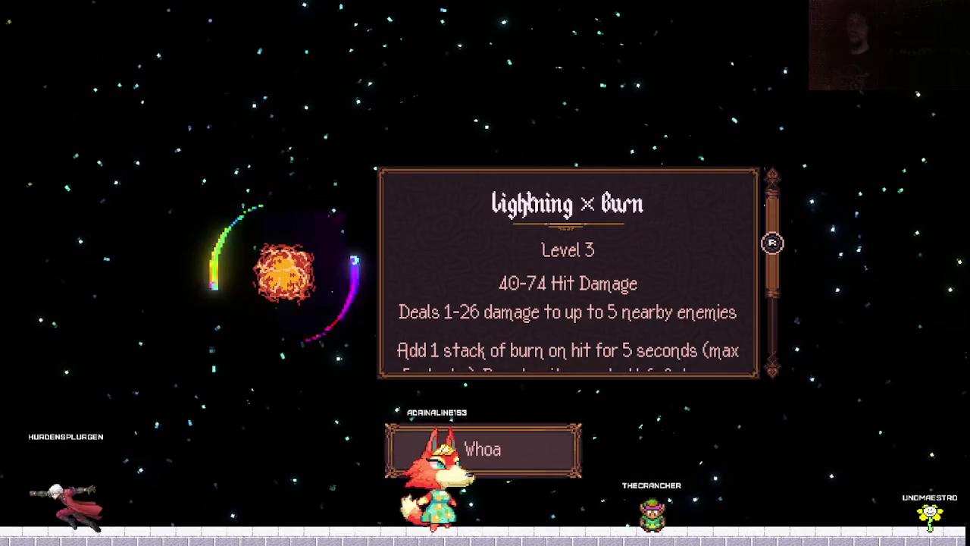
key(Return)
key(Return)
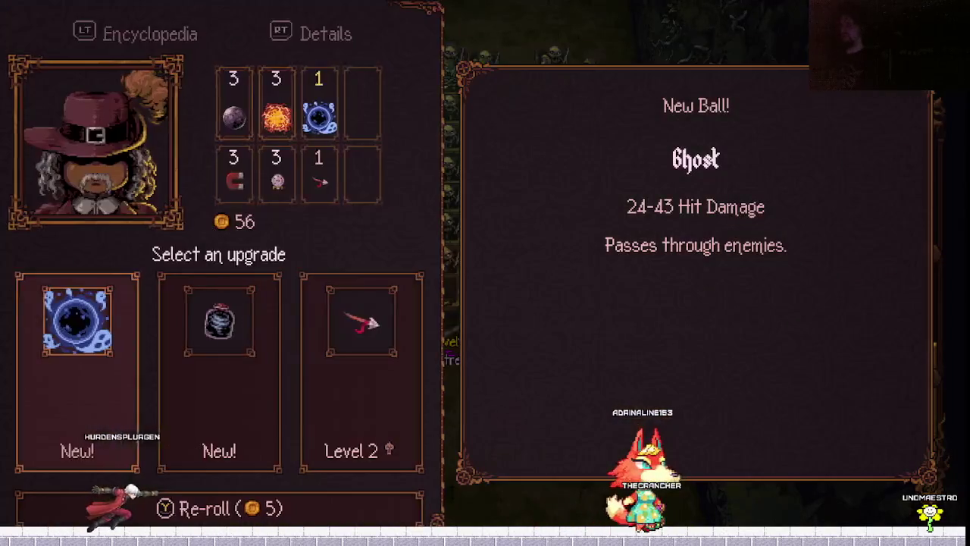
Upgrade Reacher's Spear to level 2, passing over Bottled Tornado.
key(Right)
key(Left)
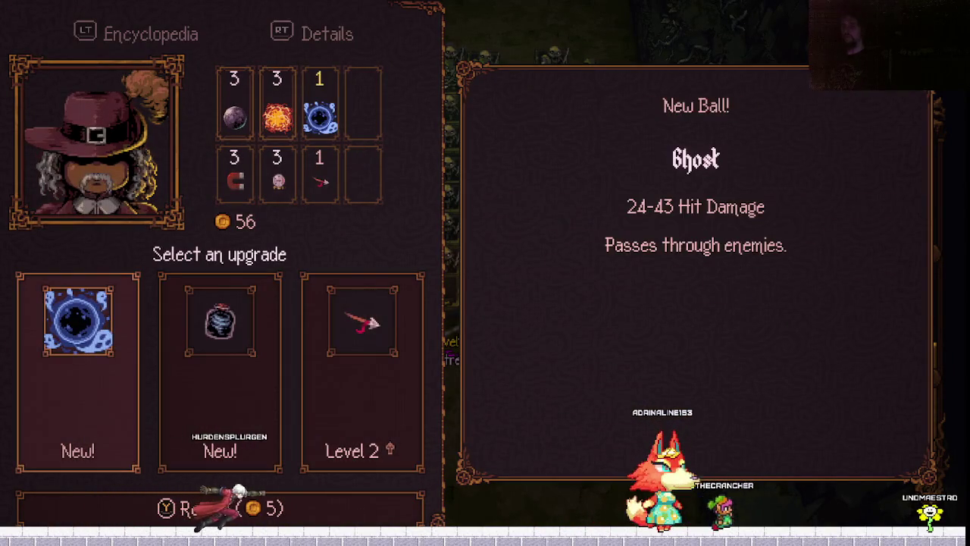
key(Right)
key(Right)
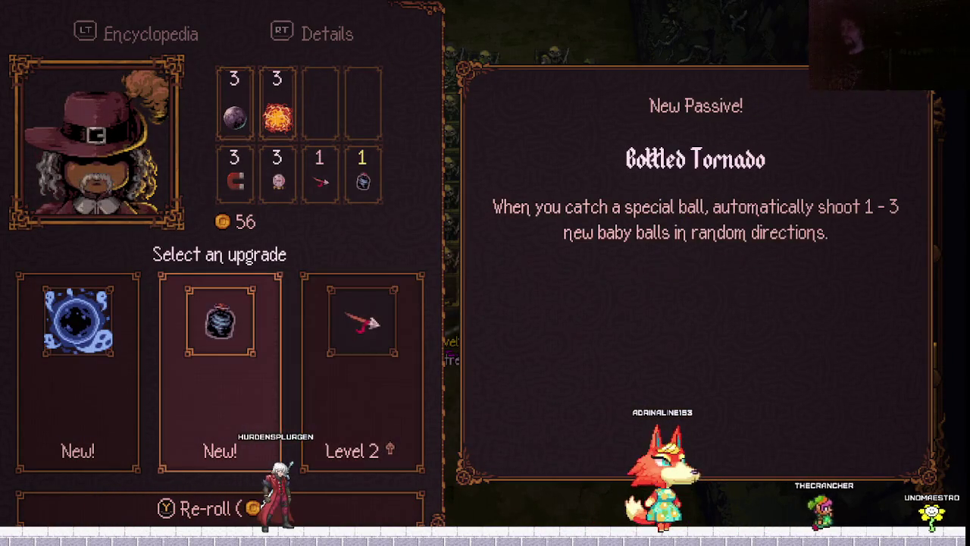
key(Return)
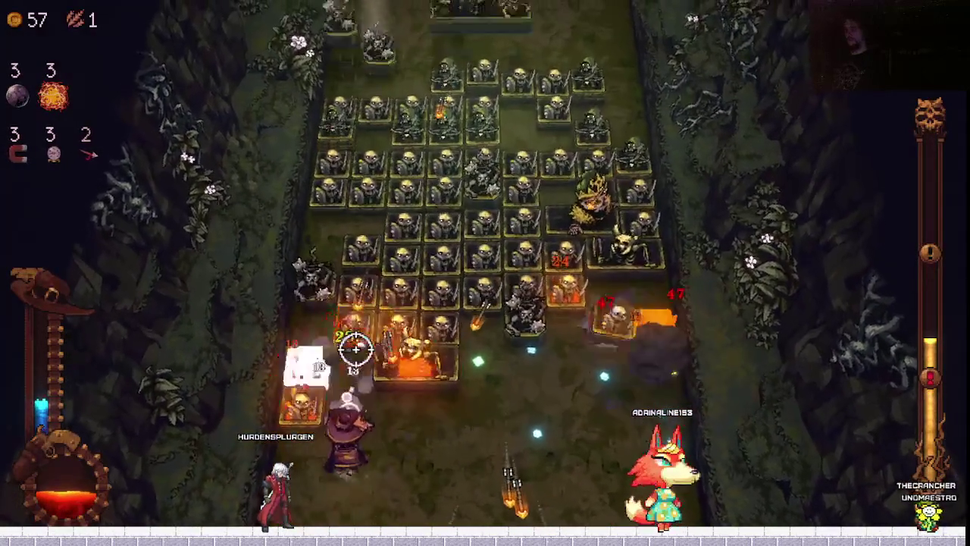
Dodge left and right around the crowned skeleton until the next level-up.
key(Left)
key(Right)
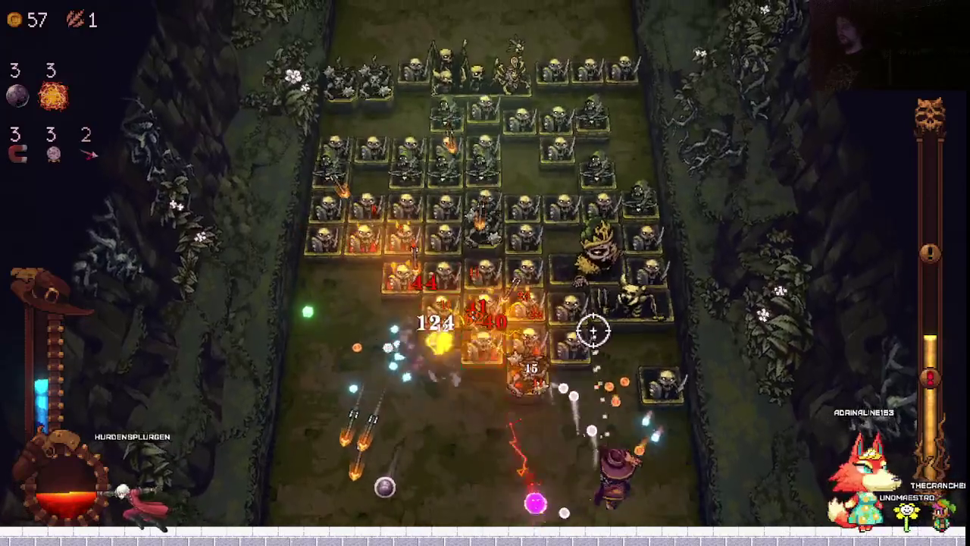
key(Right)
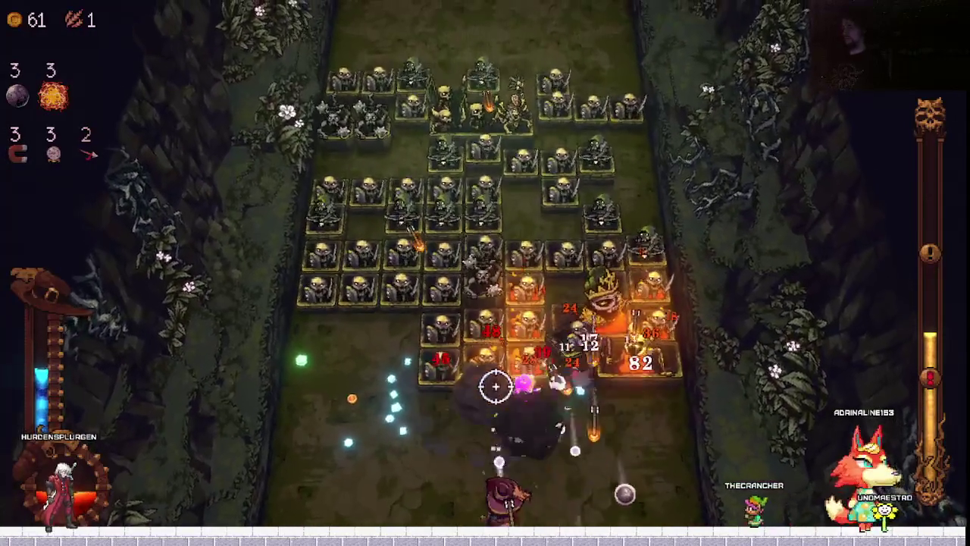
key(Left)
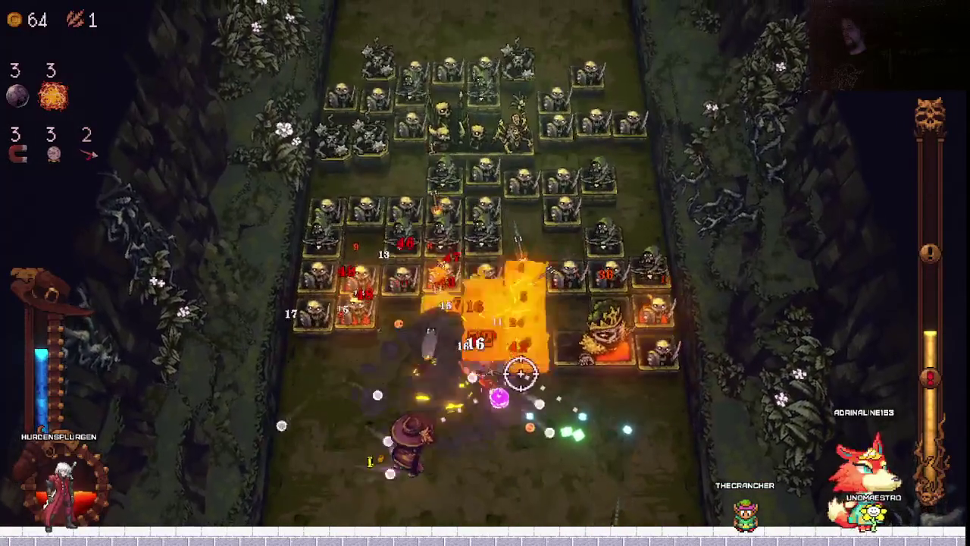
key(Right)
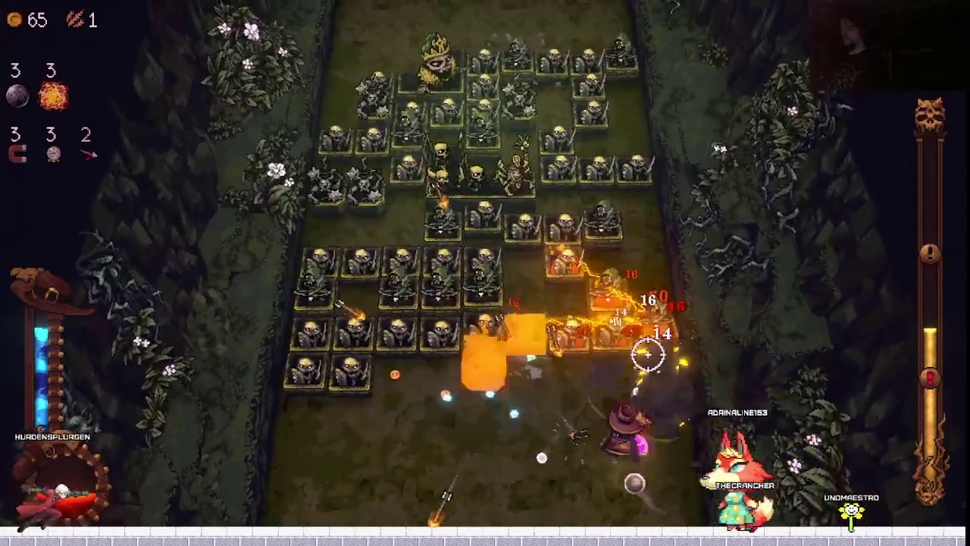
key(Left)
key(Left)
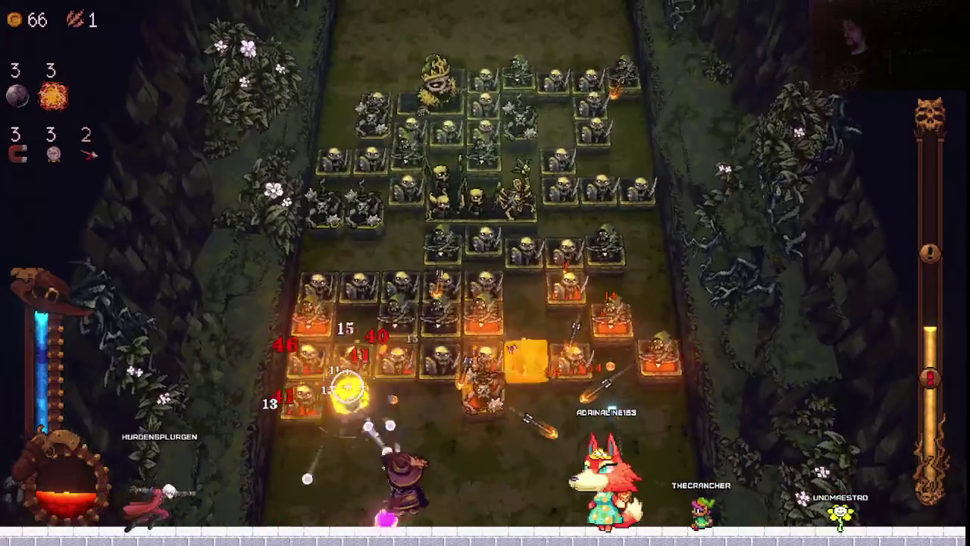
key(Left)
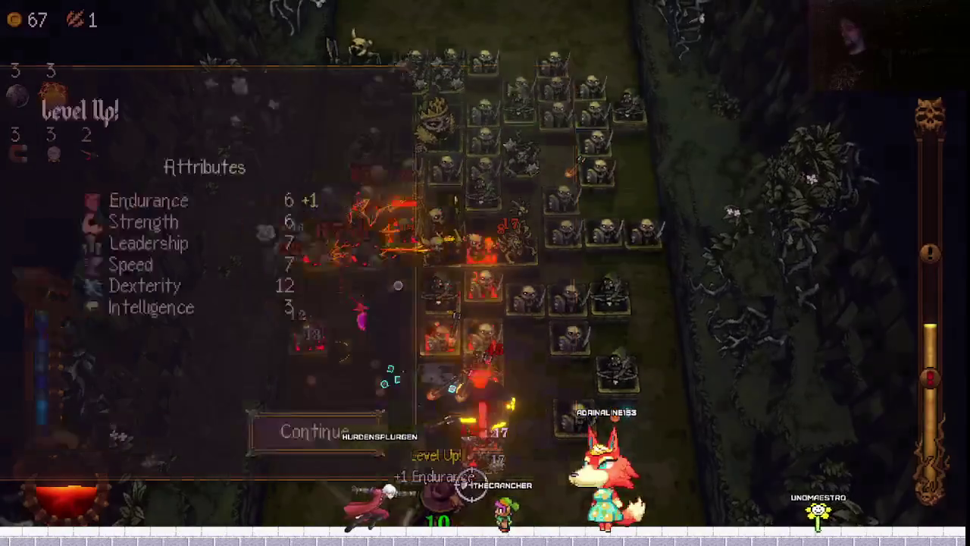
Pick the Magic Staff passive over the Laser ball and Reacher's Spear upgrade.
key(Return)
key(Right)
key(Left)
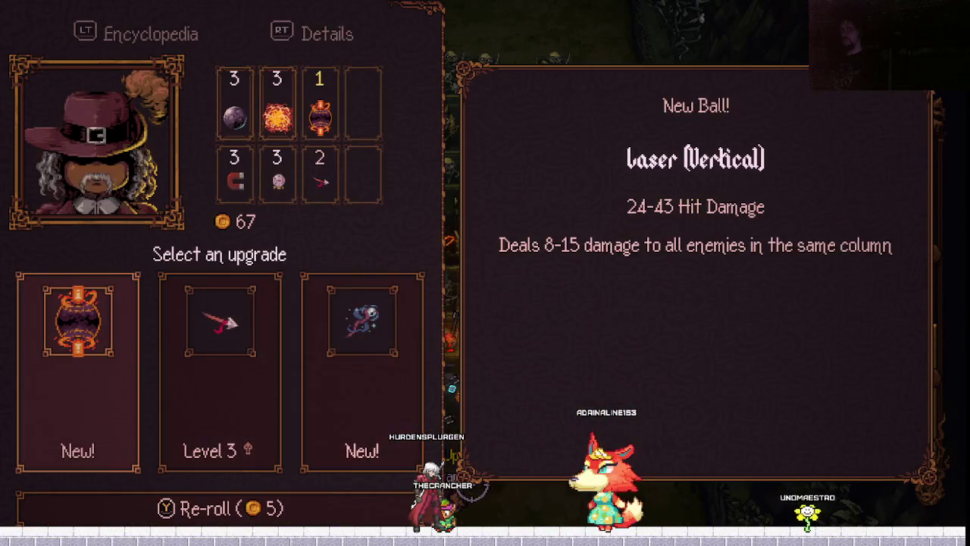
key(Right)
key(Right)
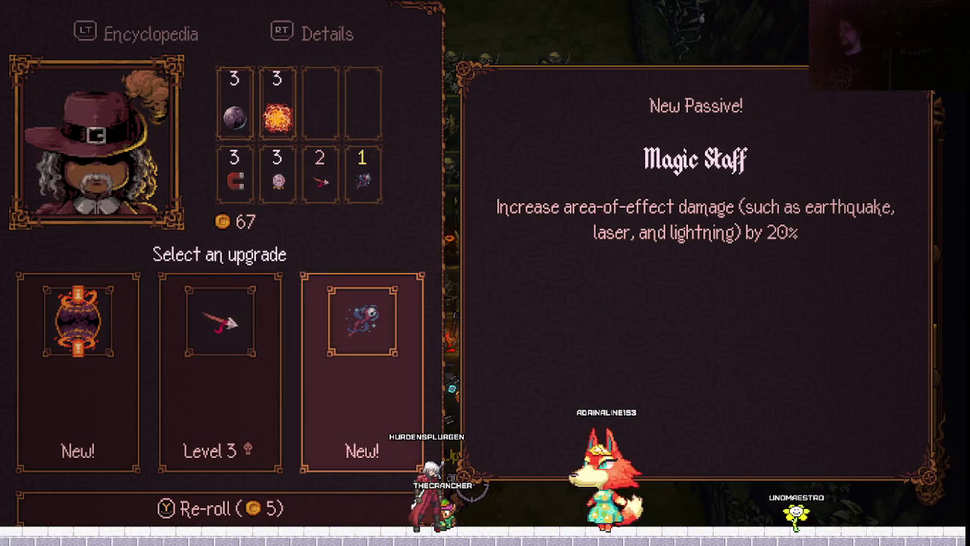
key(Return)
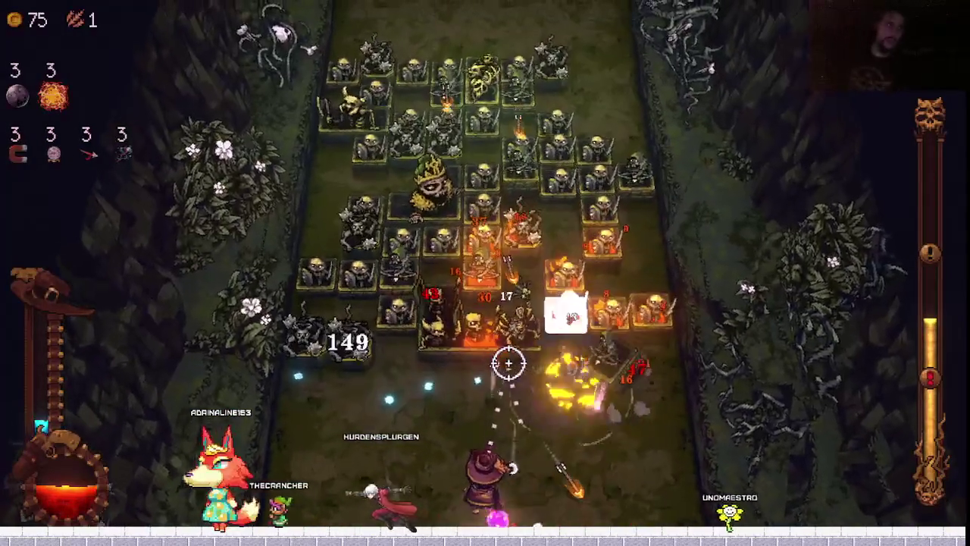
Fight on up the field until the run ends, then restart from Game Over.
key(d)
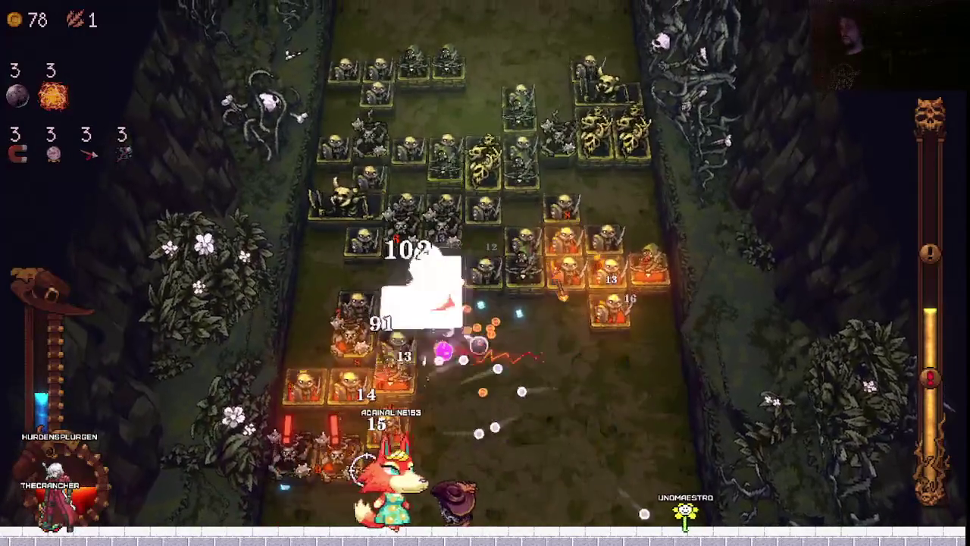
key(d)
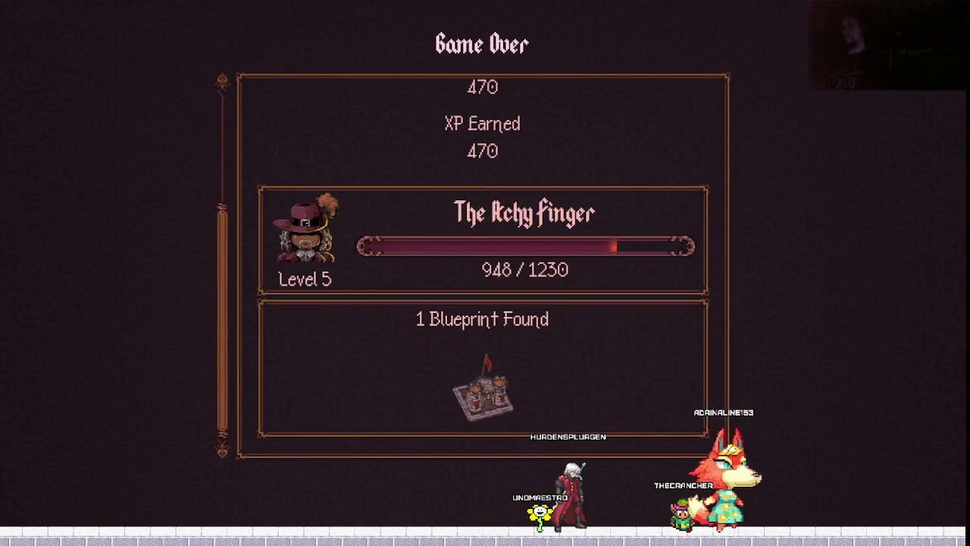
key(Return)
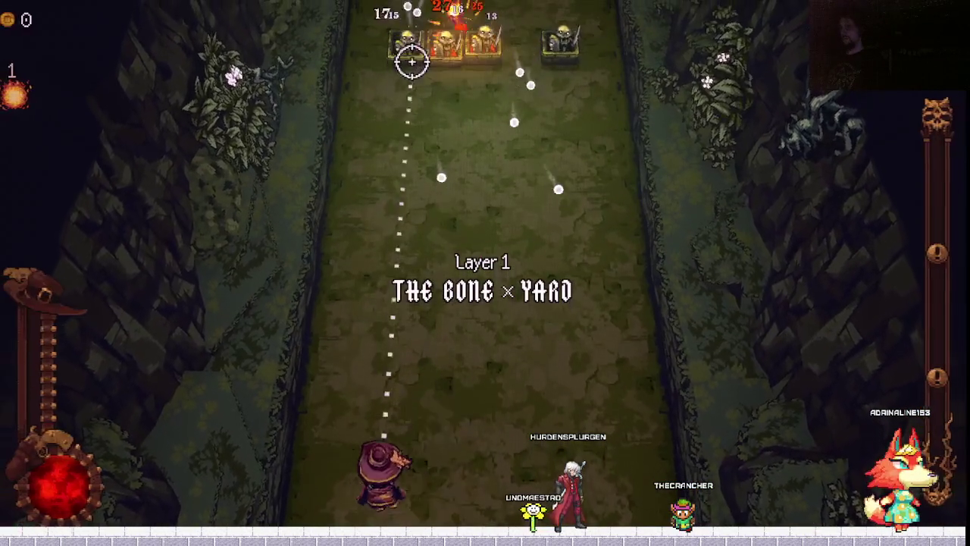
Weave the hero around the first skeleton blocks until the first upgrade choice appears.
key(w)
key(w)
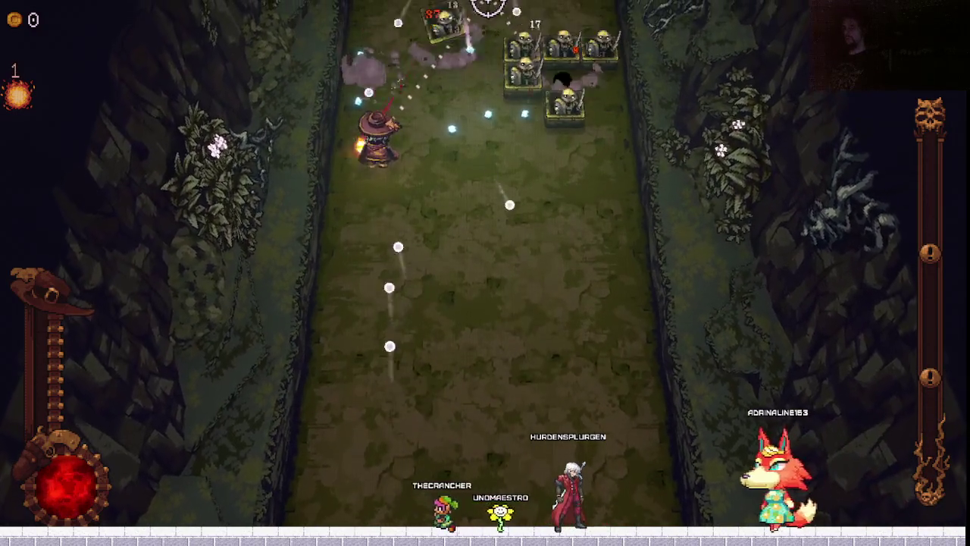
key(w)
key(s)
key(d)
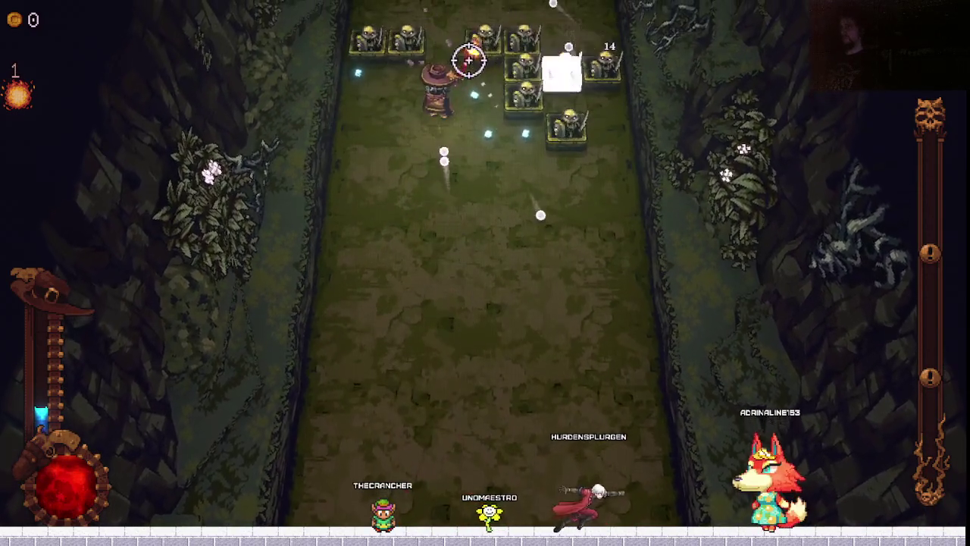
key(s)
key(d)
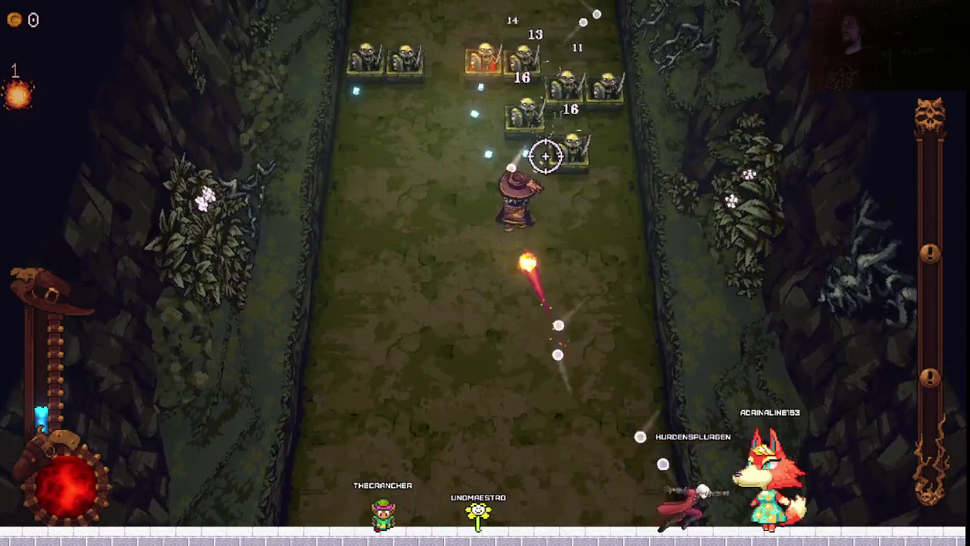
key(w)
key(a)
key(d)
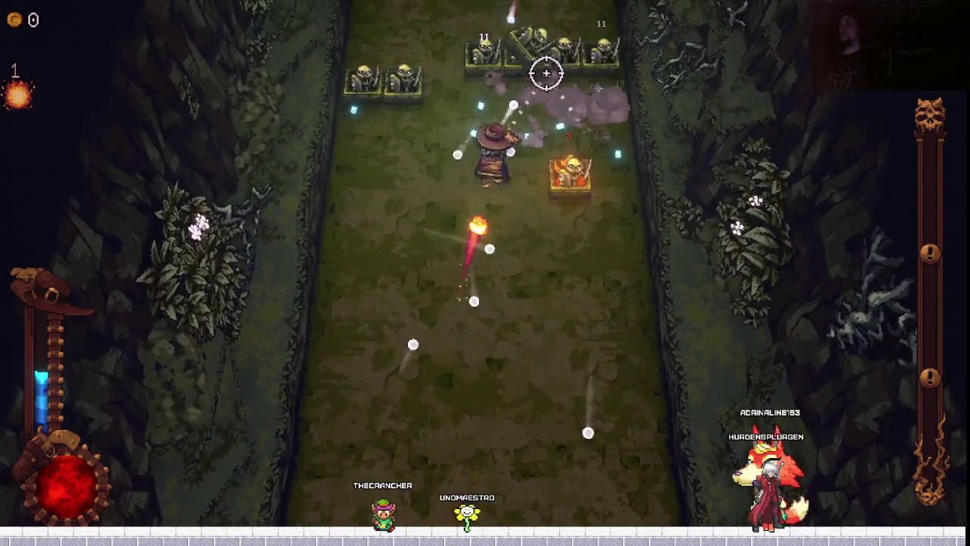
key(s)
key(s)
key(s)
key(d)
key(w)
key(d)
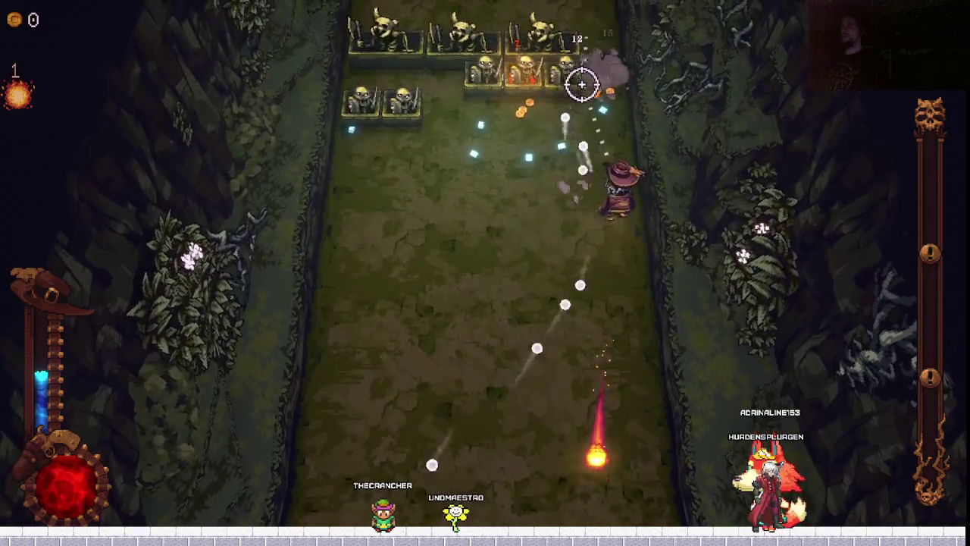
key(w)
key(a)
key(w)
key(a)
key(Return)
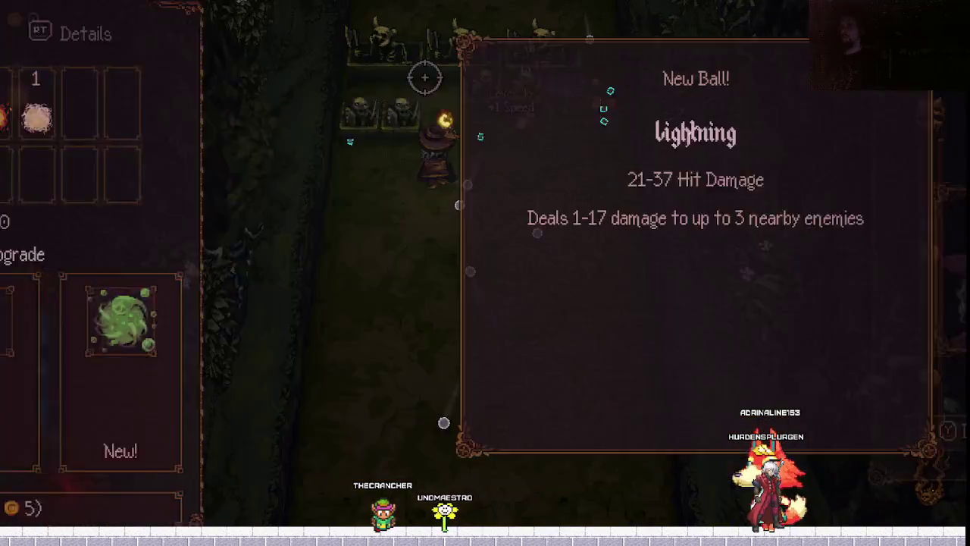
Take the Poison ball over the Hourglass passive, then fight to the next level-up.
key(d)
key(d)
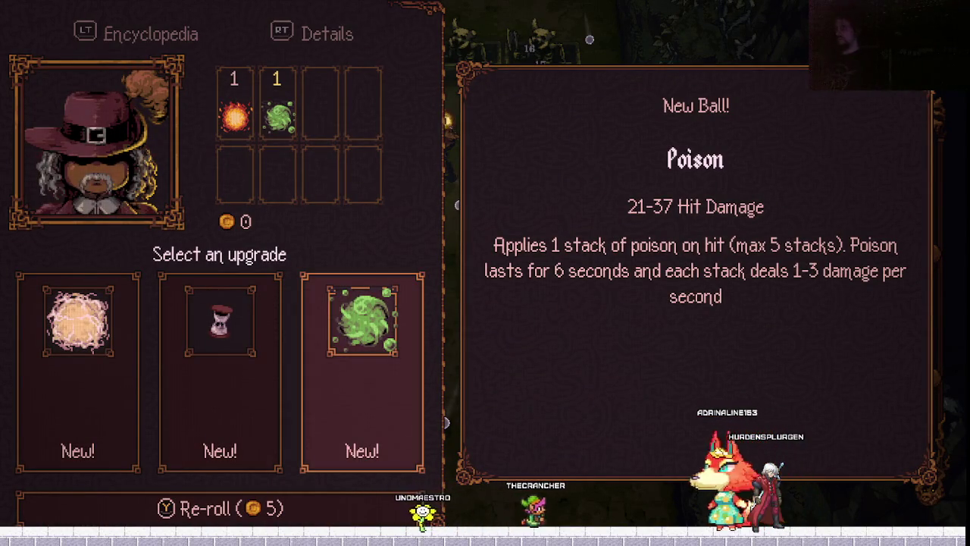
key(a)
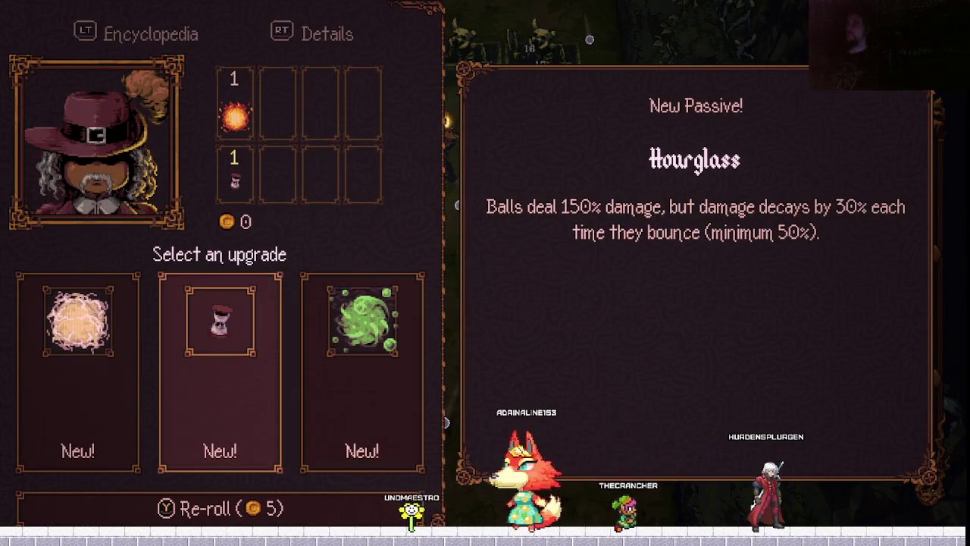
key(d)
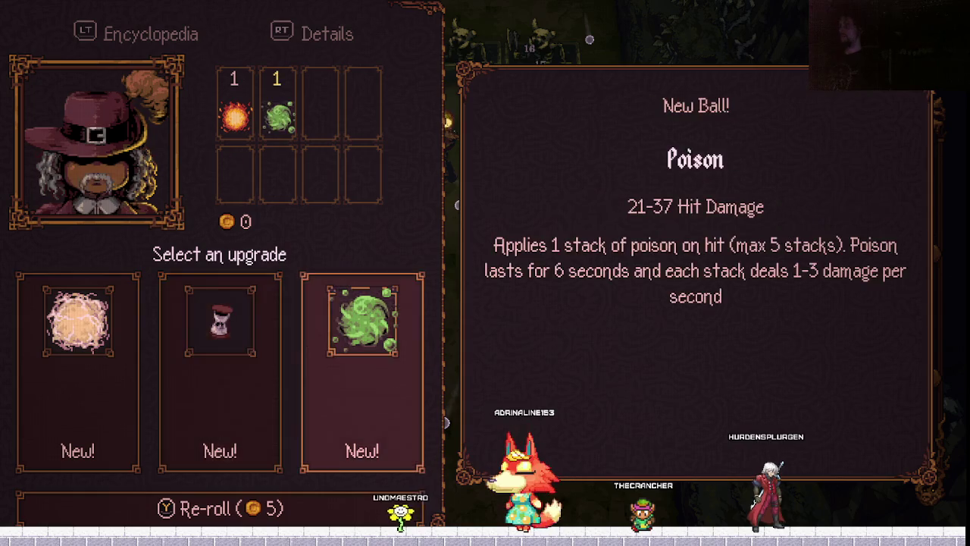
key(space)
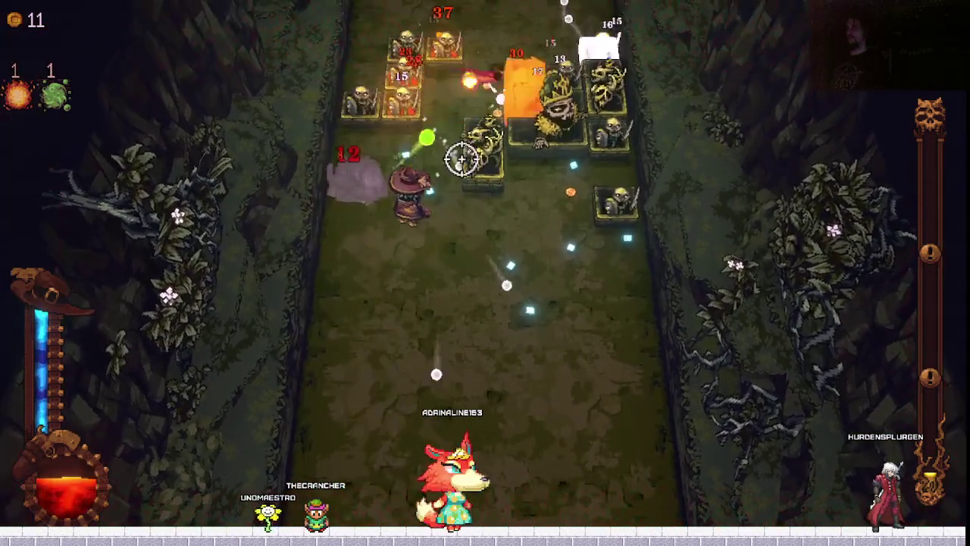
key(Return)
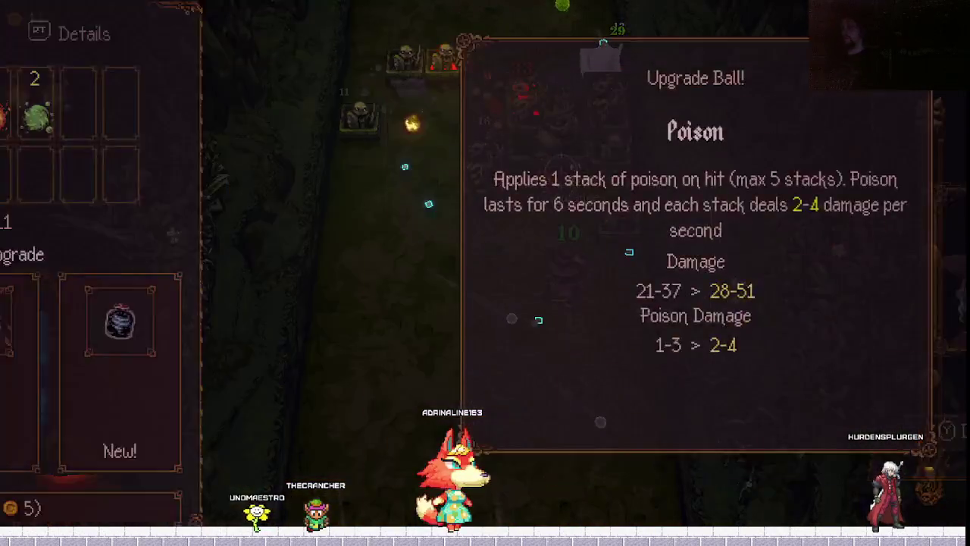
Compare Bottled Tornado and Earthquake, then take the Poison ball upgrade instead.
key(Right)
key(Right)
key(Left)
key(Left)
key(Right)
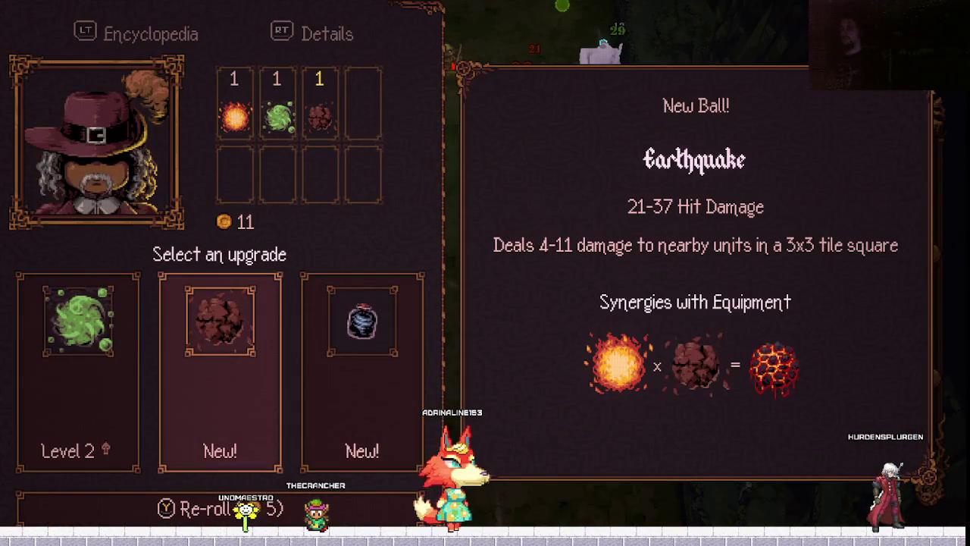
key(Left)
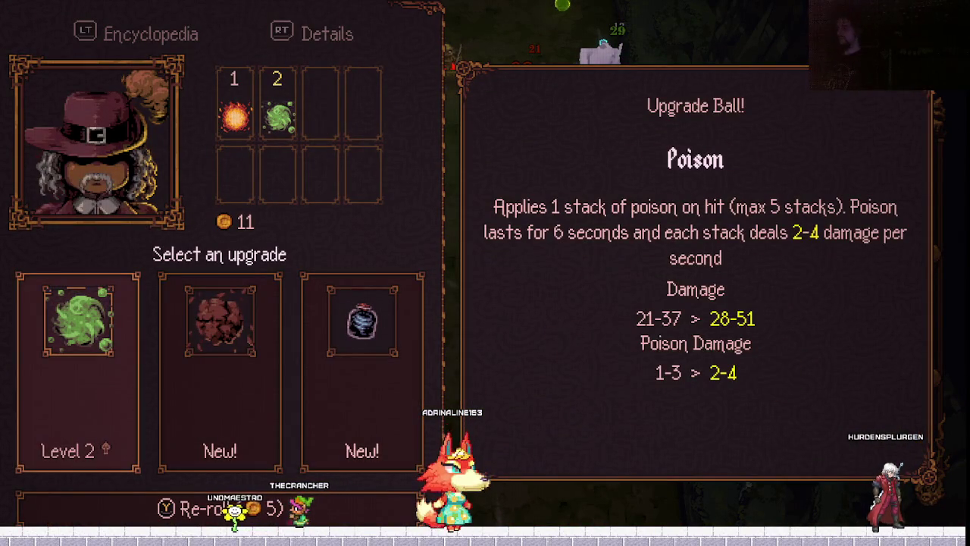
key(Right)
key(Left)
key(Return)
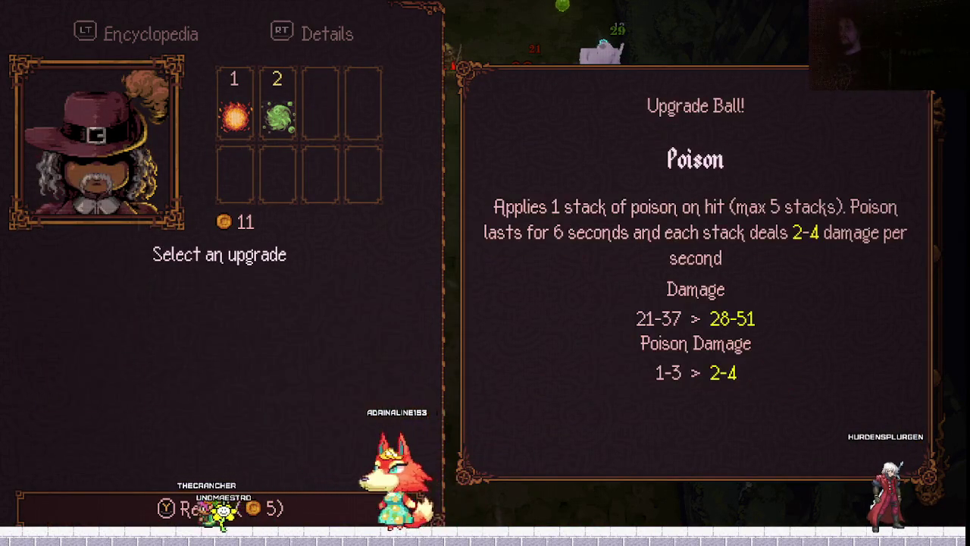
Dodge around the skeletons until the next level-up, then dismiss the attributes summary.
key(d)
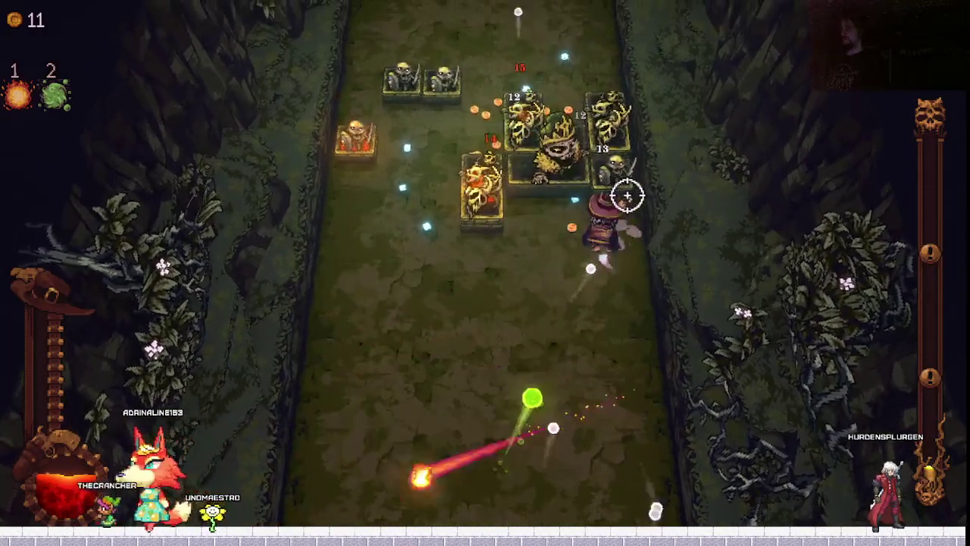
key(a)
key(w)
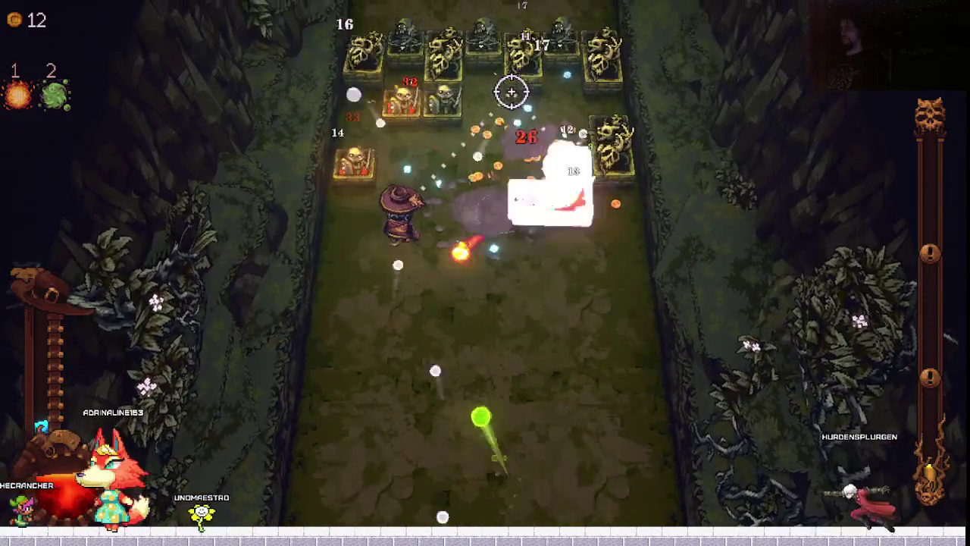
key(s)
key(d)
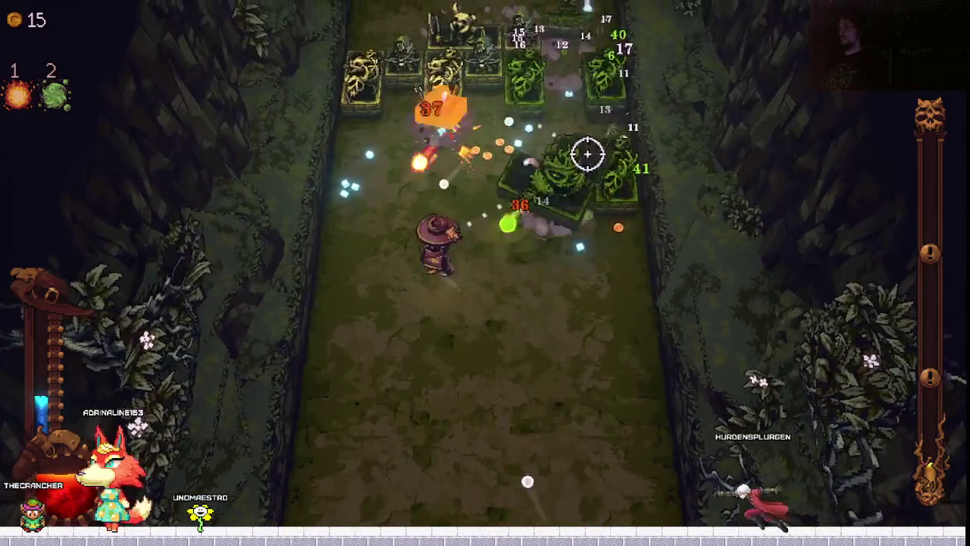
key(w)
key(d)
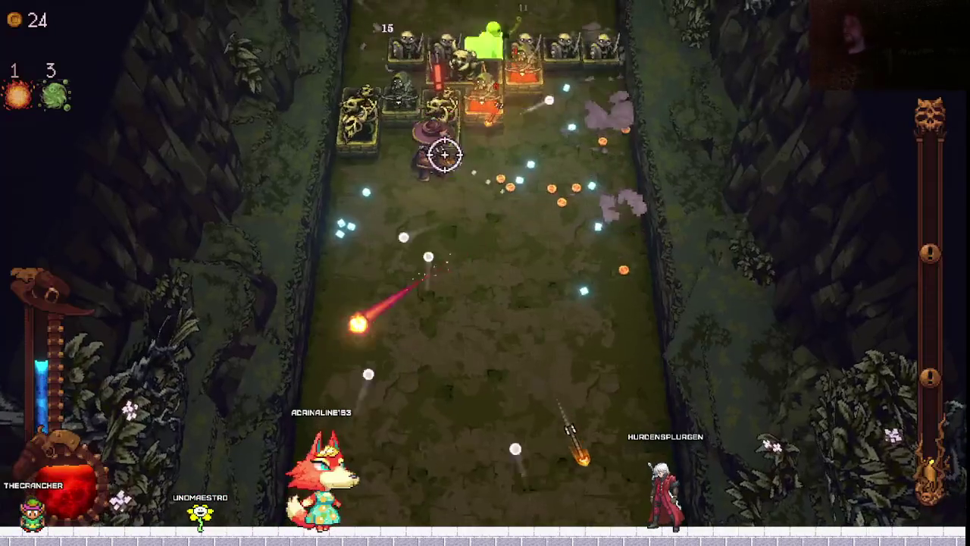
key(s)
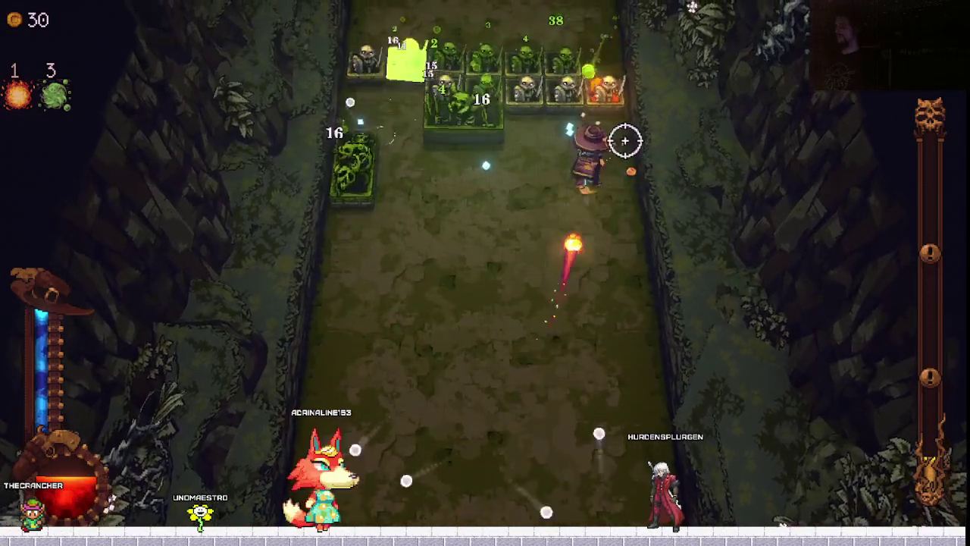
key(Return)
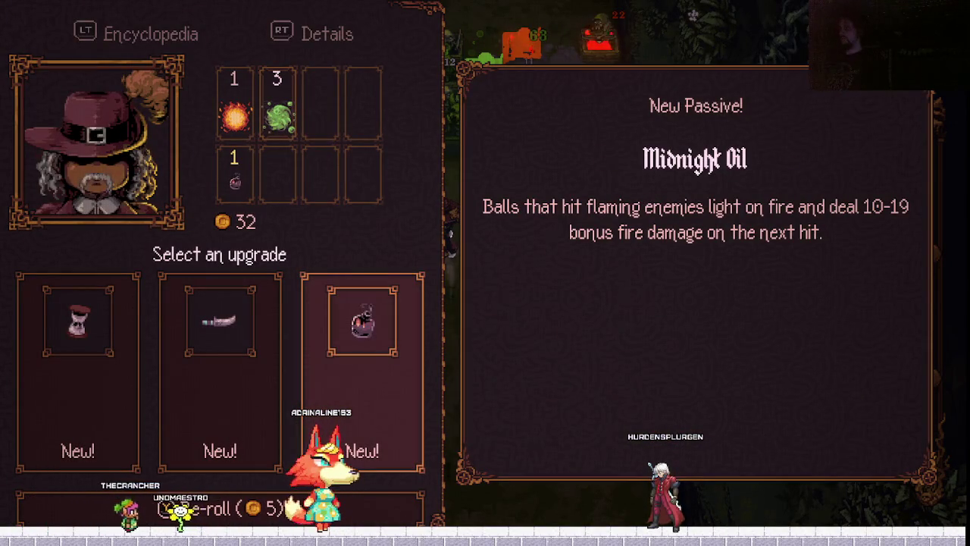
Pick the Midnight Oil passive over the Sapphire Hilted Dagger.
click(219, 371)
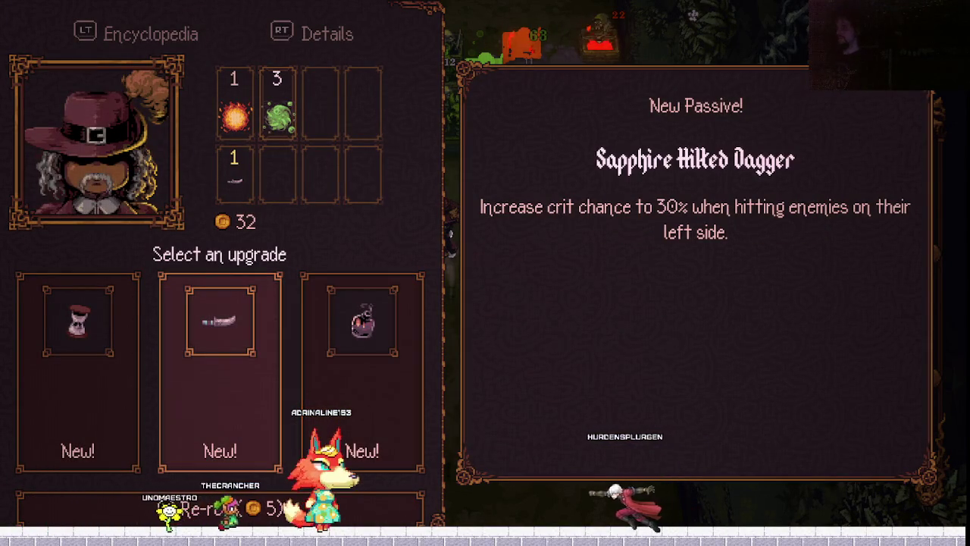
key(Left)
key(Right)
key(Right)
key(Return)
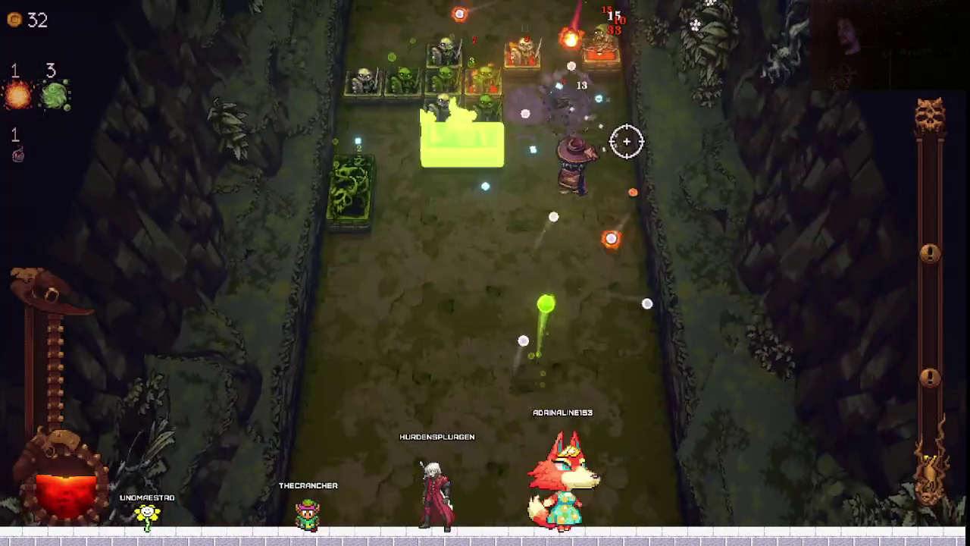
Weave the witch around the skeleton wave until the Burn ball and flask passive reward appears.
key(a)
key(s)
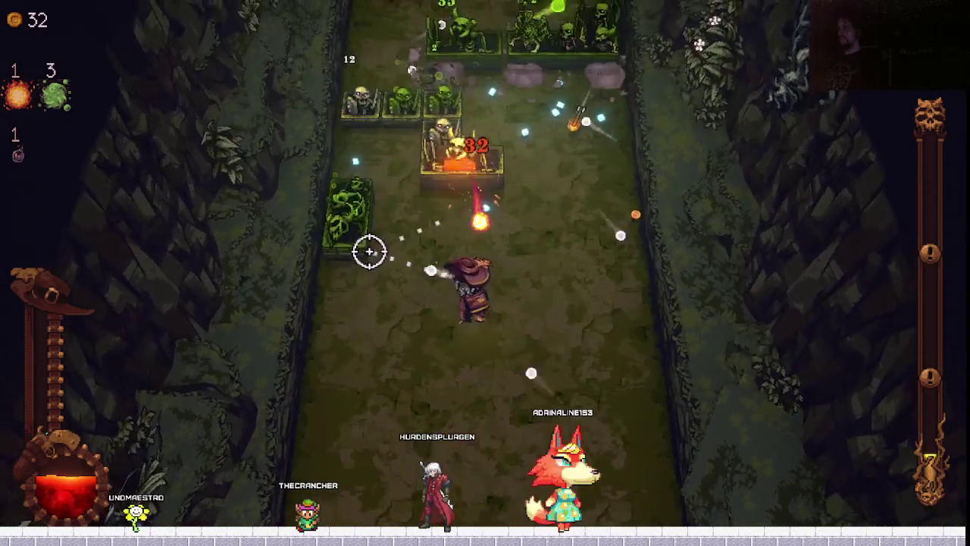
key(a)
key(s)
key(d)
key(a)
key(w)
key(a)
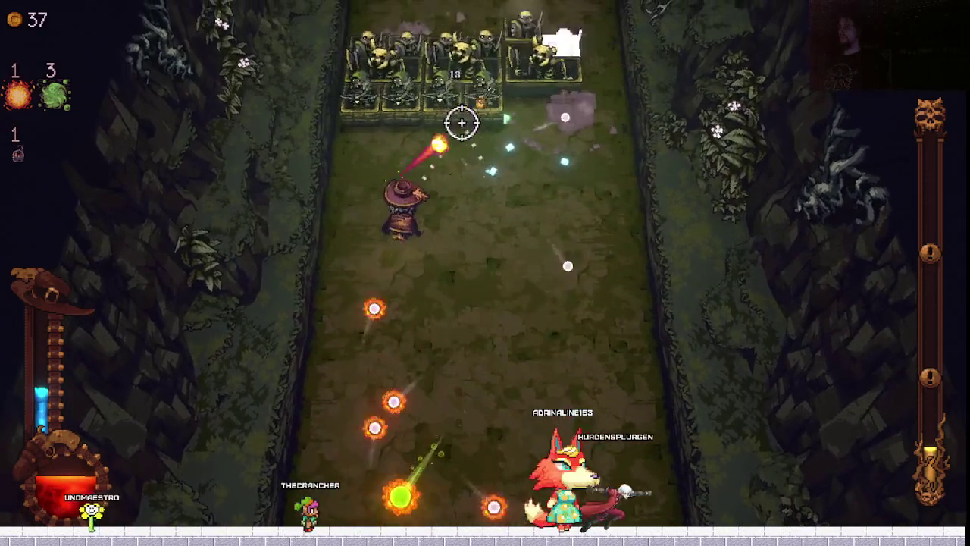
key(d)
key(w)
key(a)
key(s)
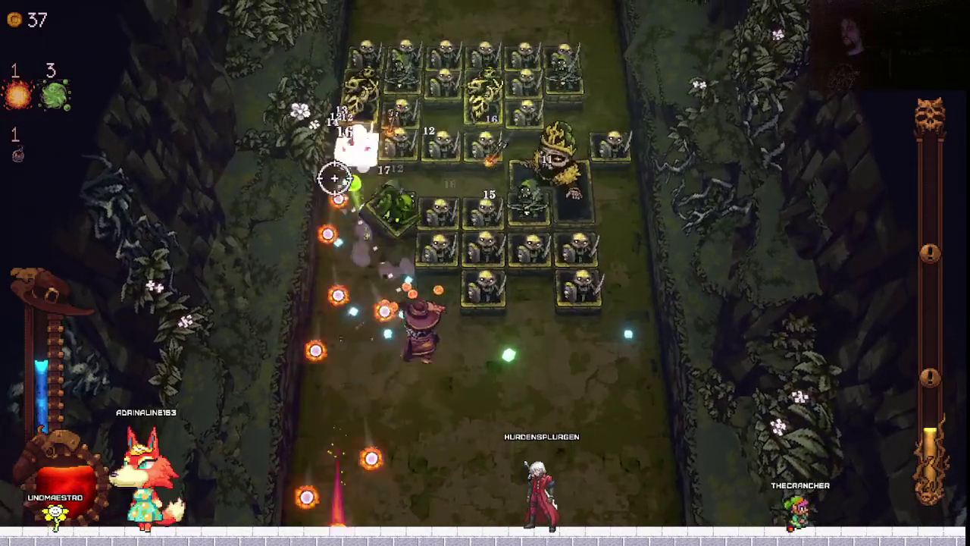
key(s)
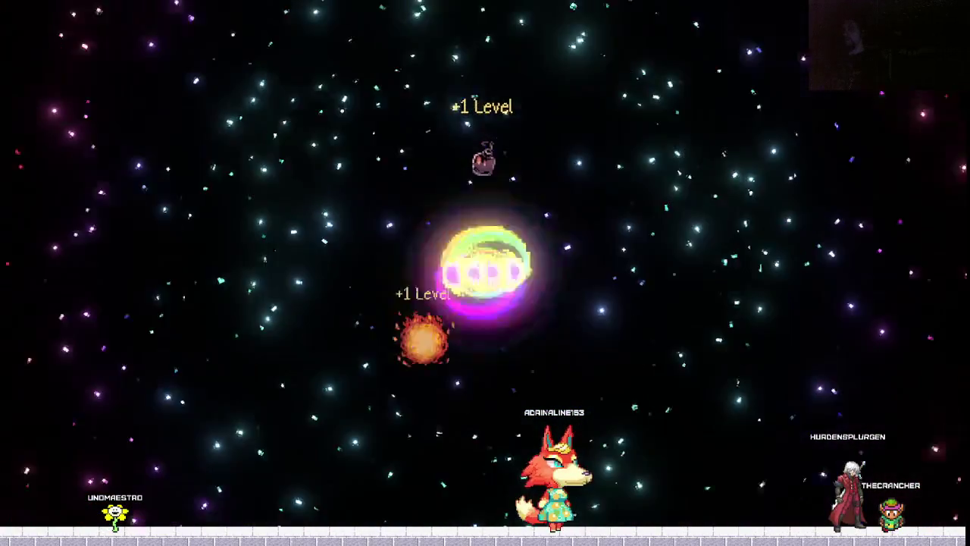
Pass the reward and level-up screens, then pick Diamond Hilted Dagger over Rubber Headband.
key(Return)
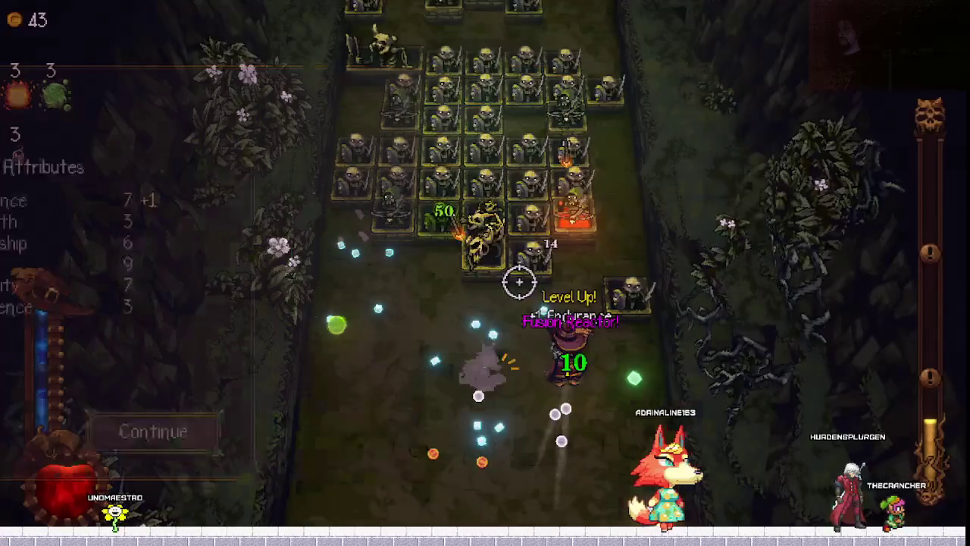
key(Return)
key(Left)
key(Left)
key(Right)
key(Left)
key(Left)
key(Right)
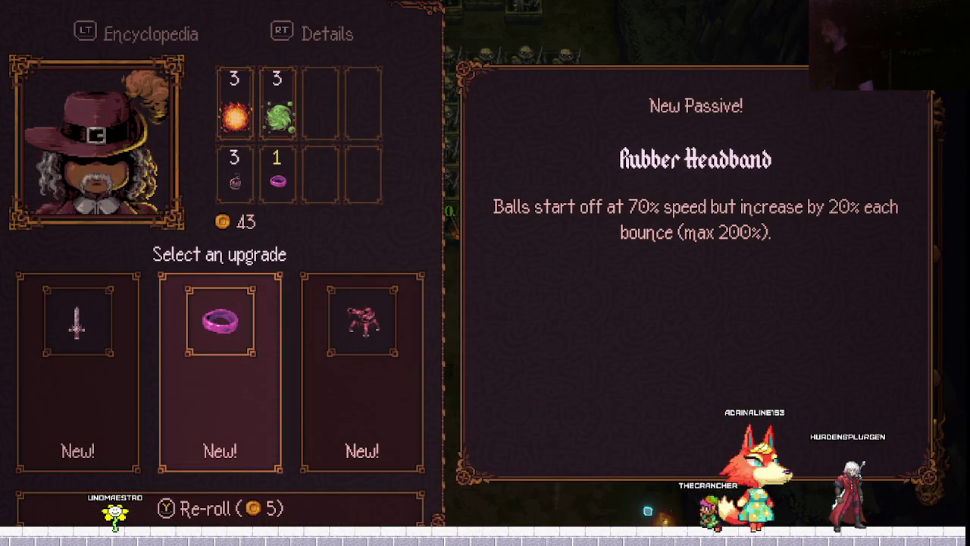
key(Left)
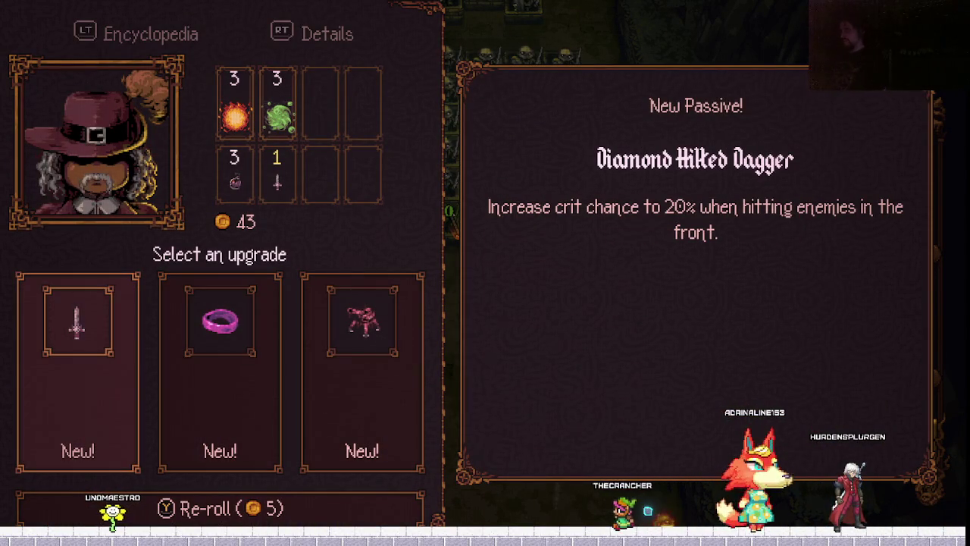
key(Return)
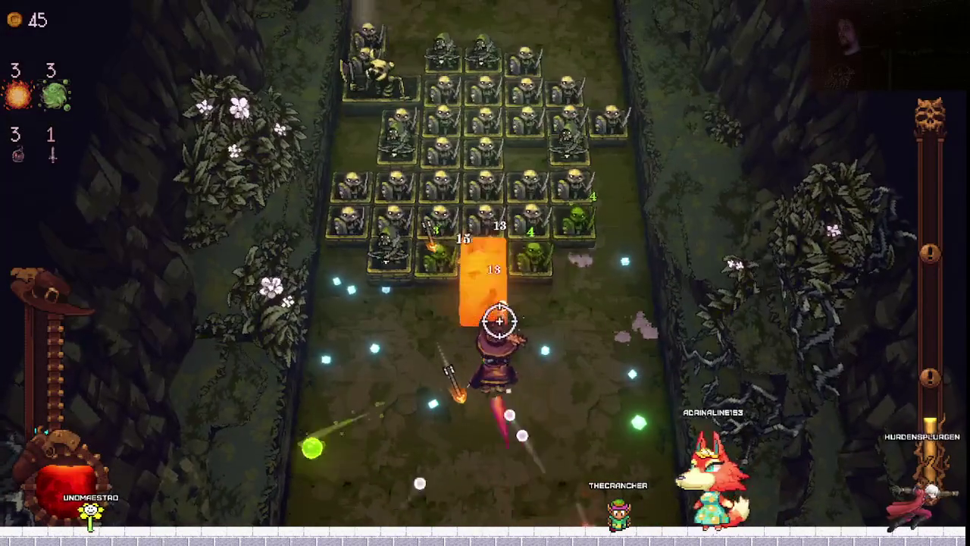
Strafe the witch under the skeleton rows, reaching 61 gold and the Lightning ball offer.
key(a)
key(a)
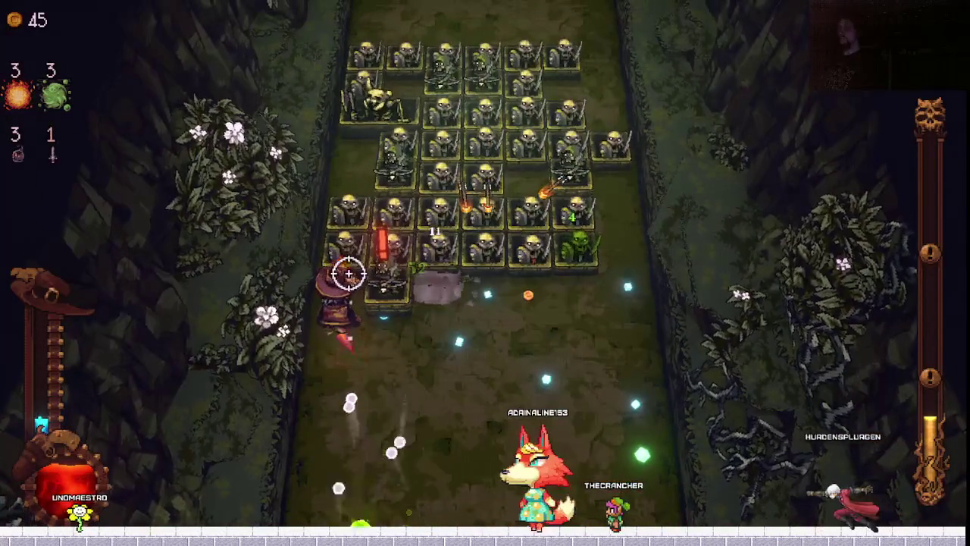
key(d)
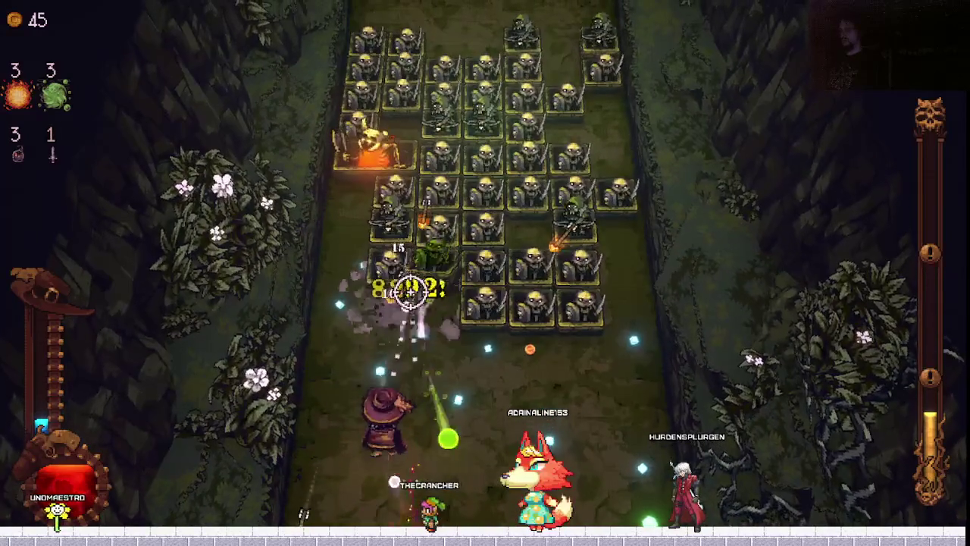
key(d)
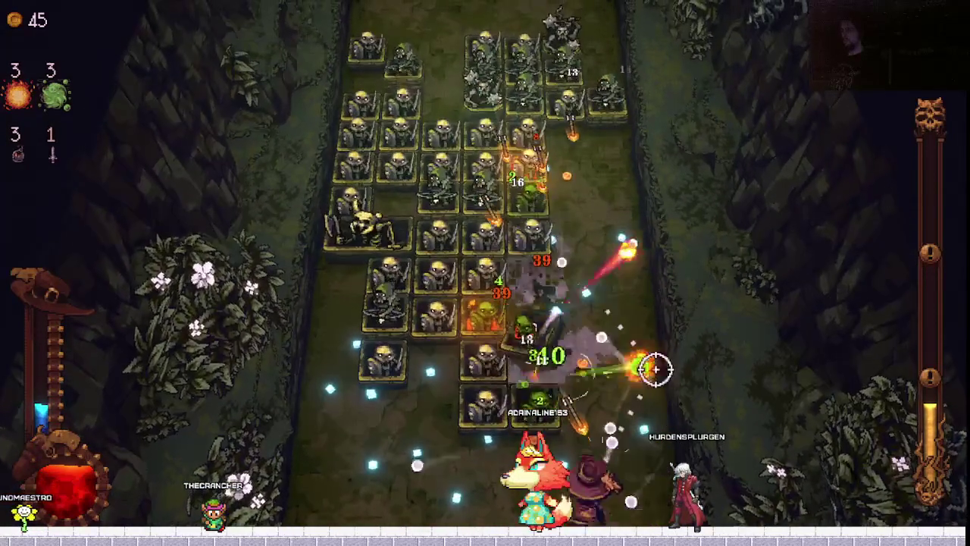
key(d)
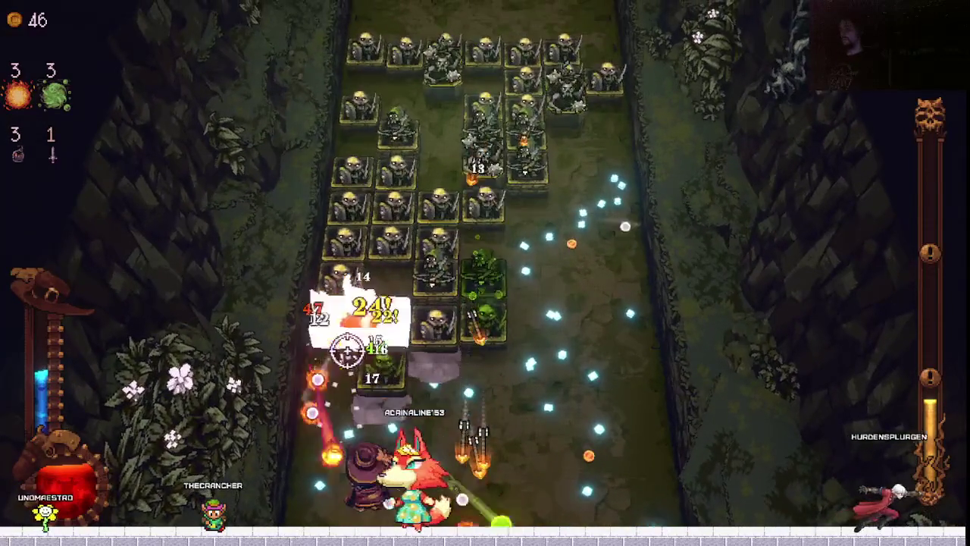
key(w)
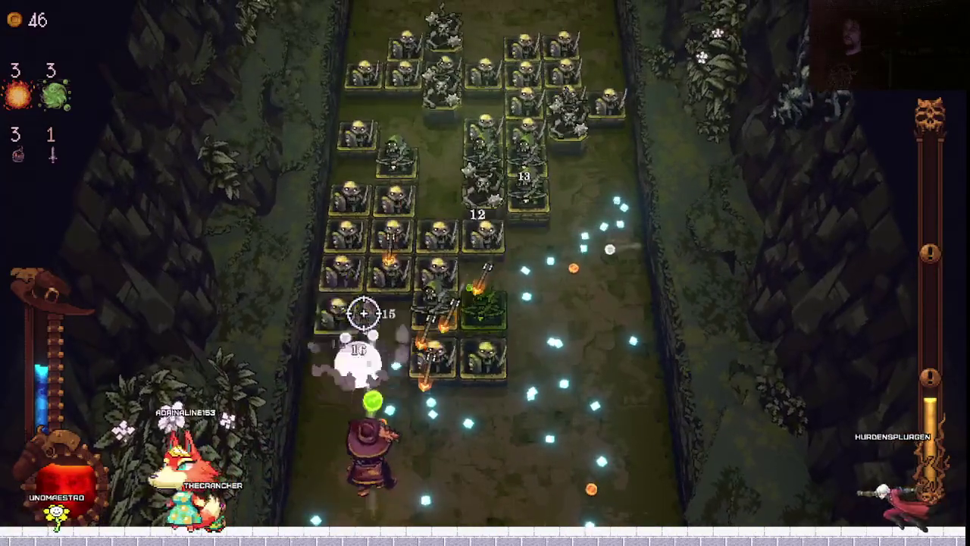
key(d)
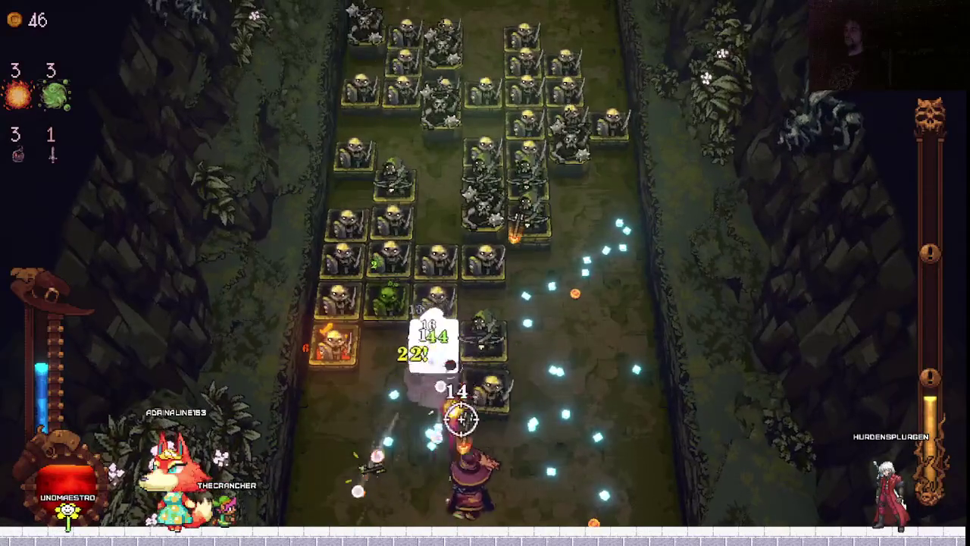
key(d)
key(a)
key(a)
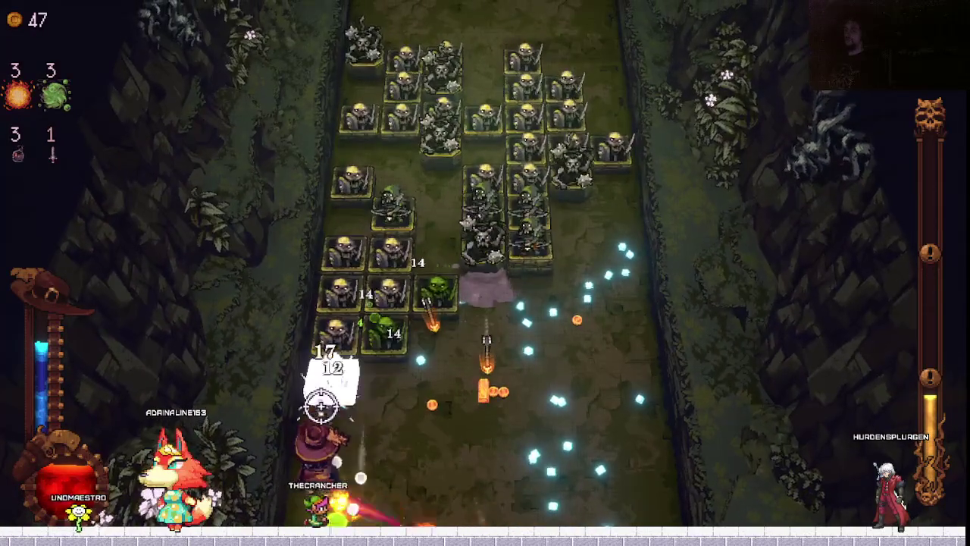
key(d)
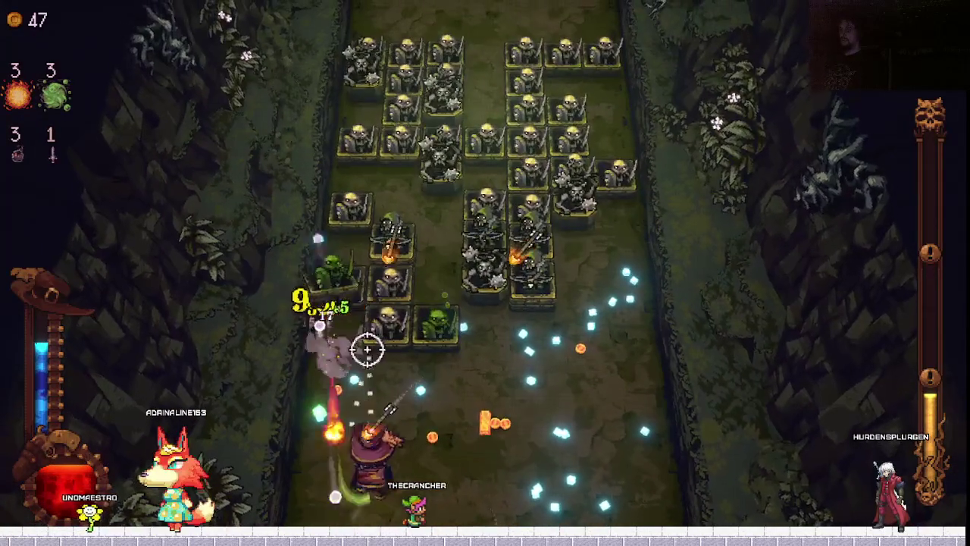
key(a)
key(a)
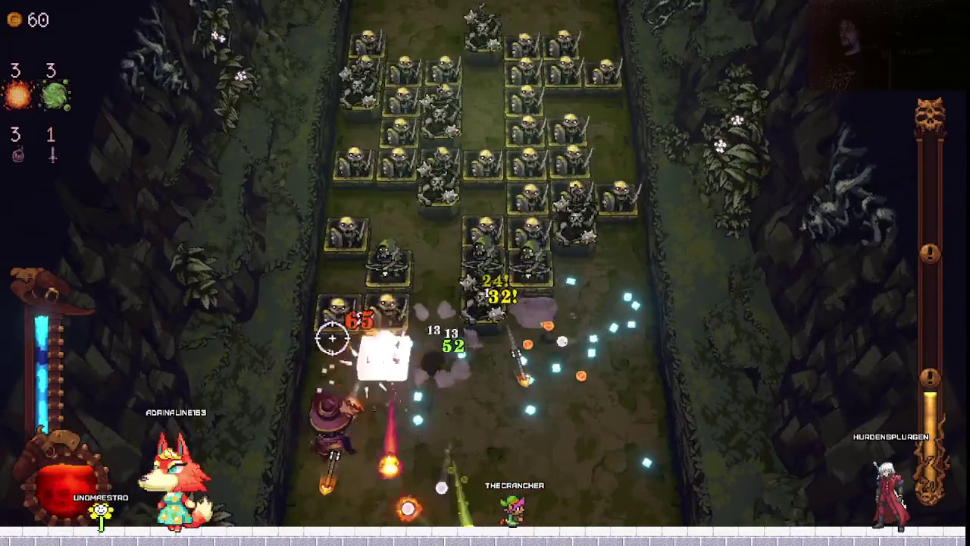
key(d)
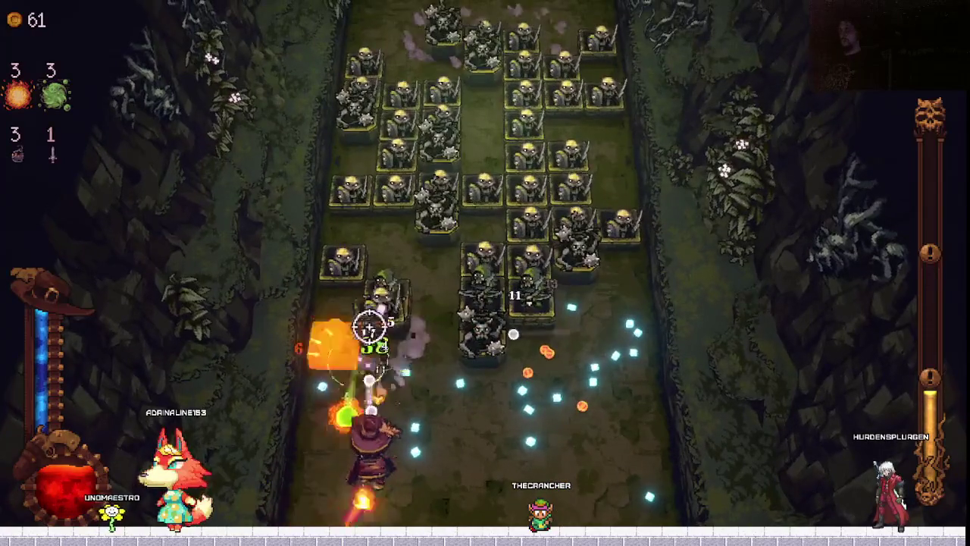
key(Return)
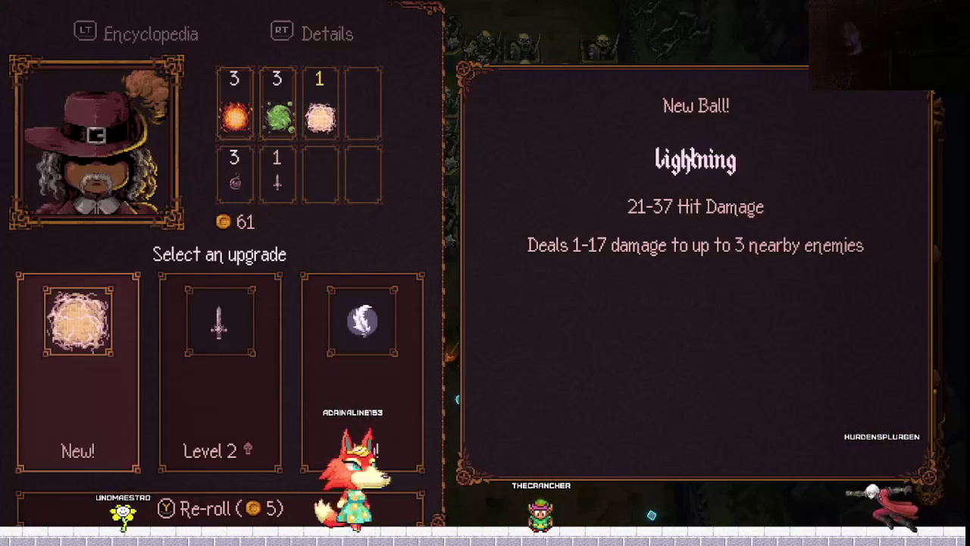
Take the Lightning ball over the level 2 dagger and feather options.
key(d)
key(a)
key(a)
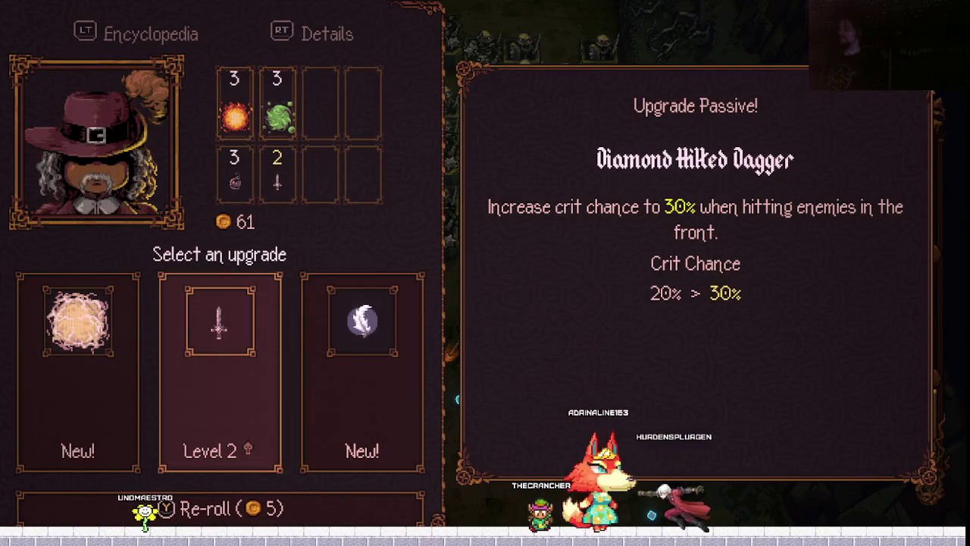
key(a)
key(Return)
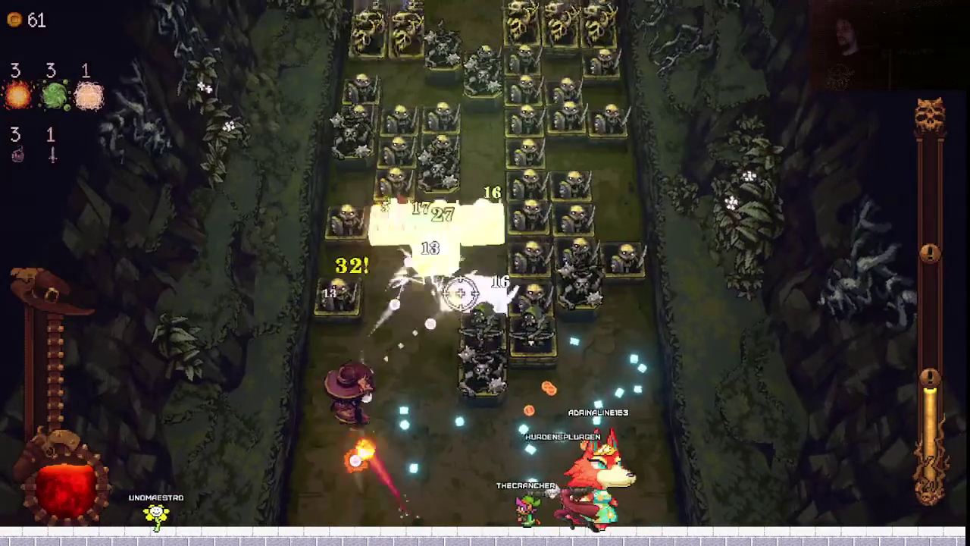
Fight on, then fuse Burn and Poison into a level 3 Burn × Poison ball.
key(d)
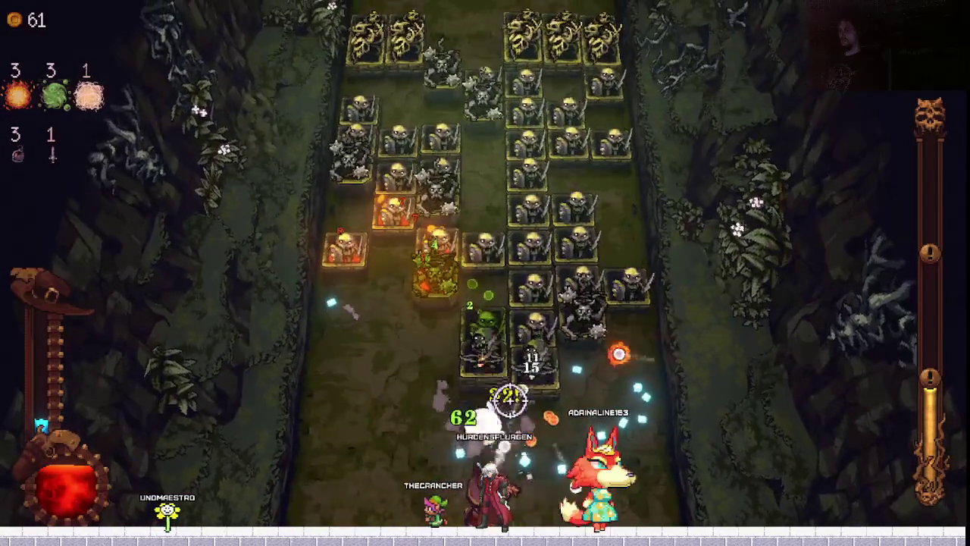
key(d)
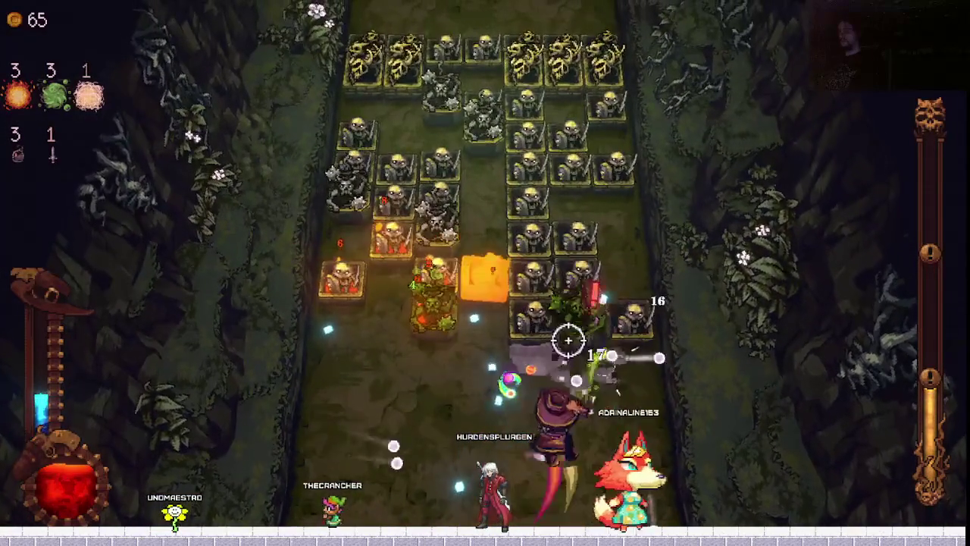
key(a)
key(d)
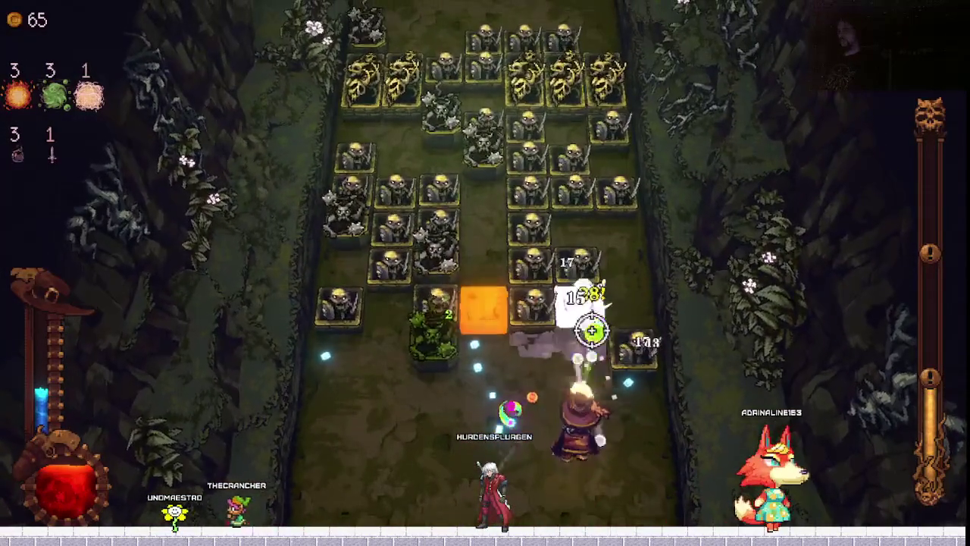
key(Return)
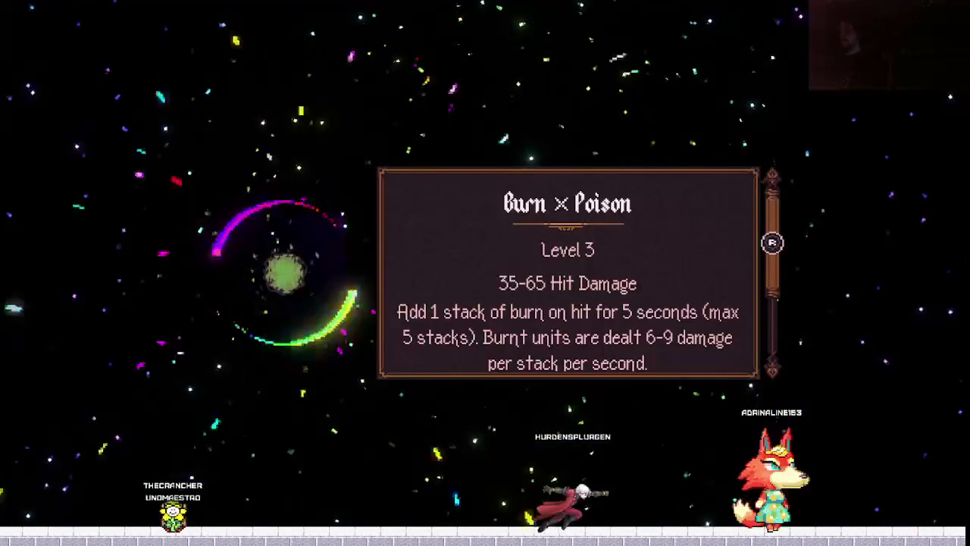
key(Return)
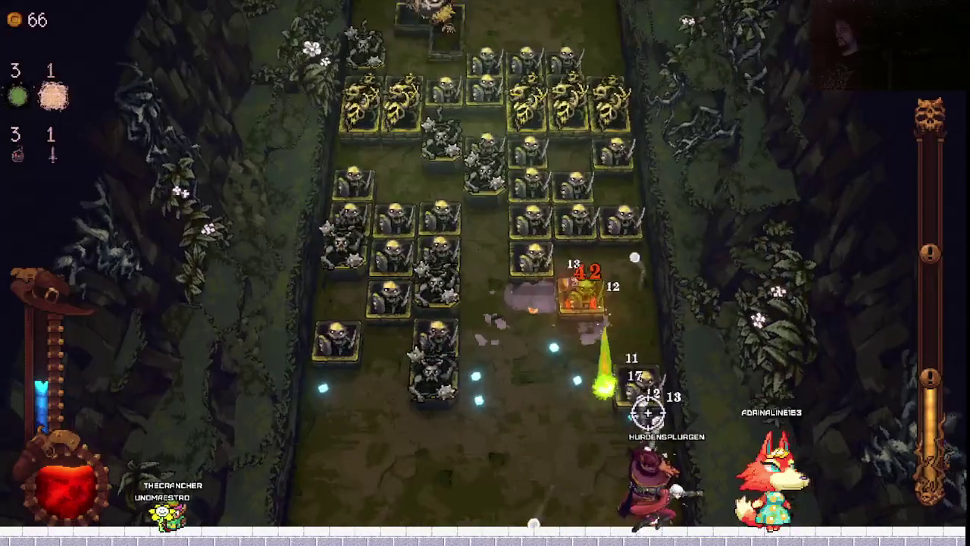
Fight the skeletons, raise Lightning to level 2, and reach the Eye of the Beholder offer.
key(w)
key(a)
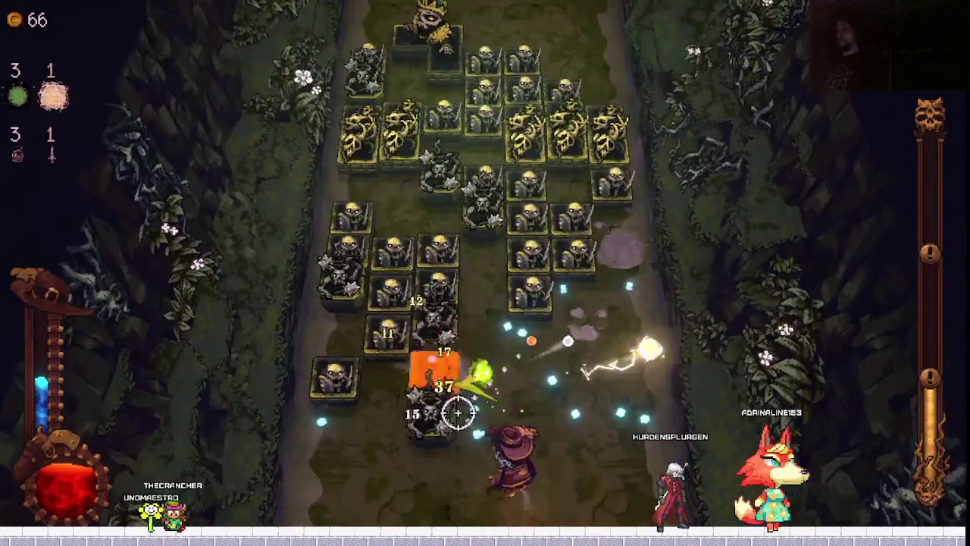
key(a)
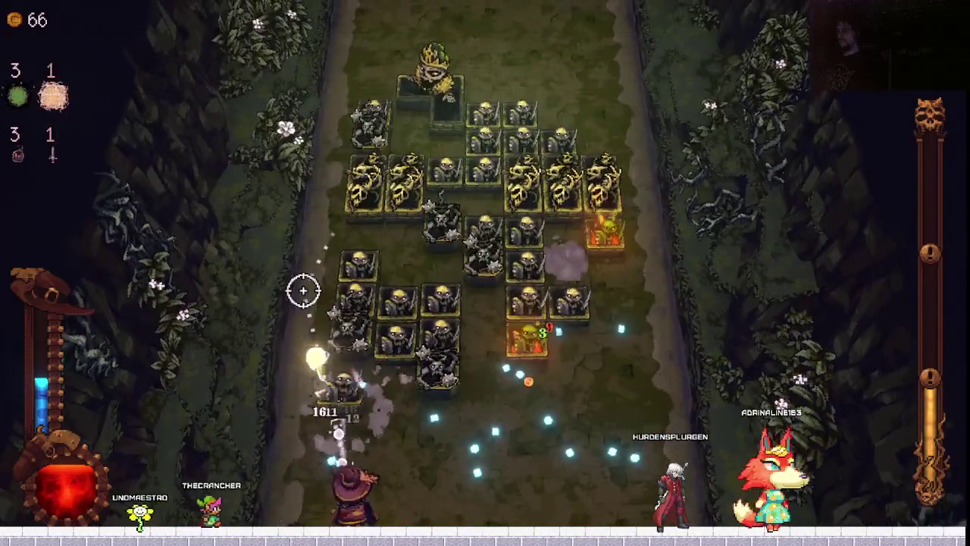
key(w)
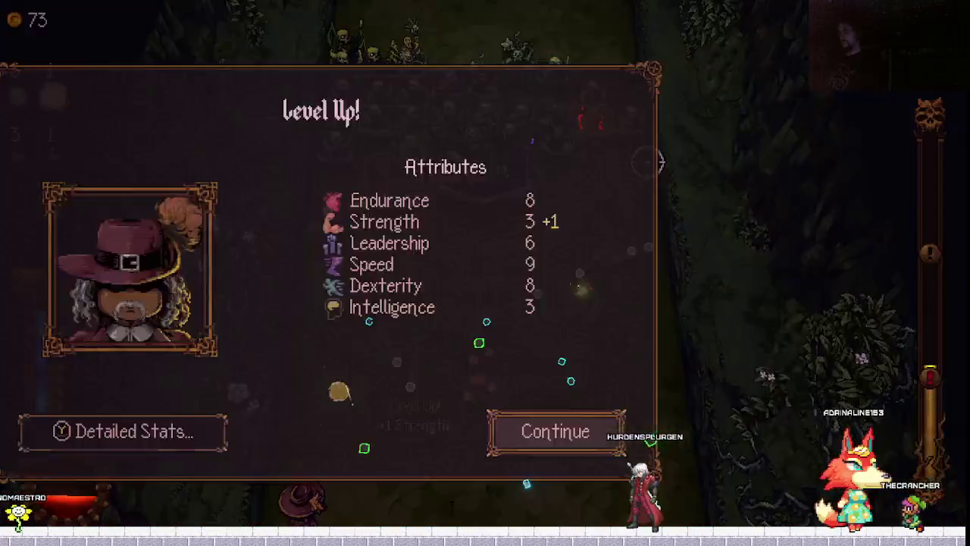
key(Return)
key(Return)
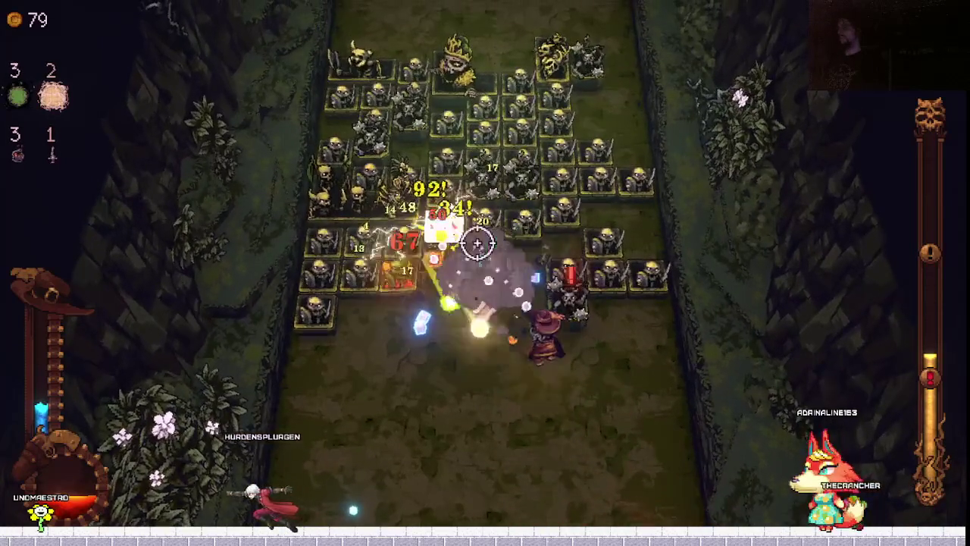
key(Return)
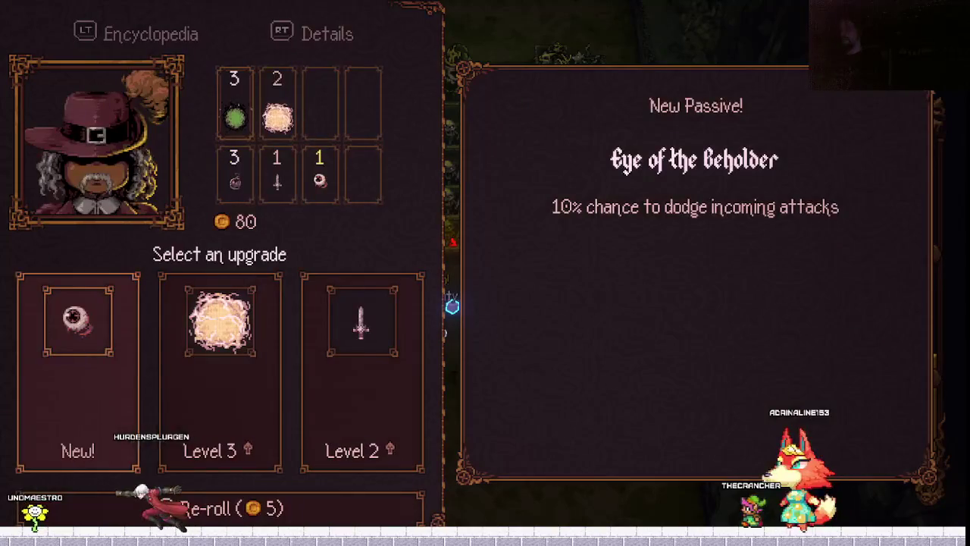
Take the level 3 Lightning upgrade and dismiss the blueprint notice.
key(Right)
key(Return)
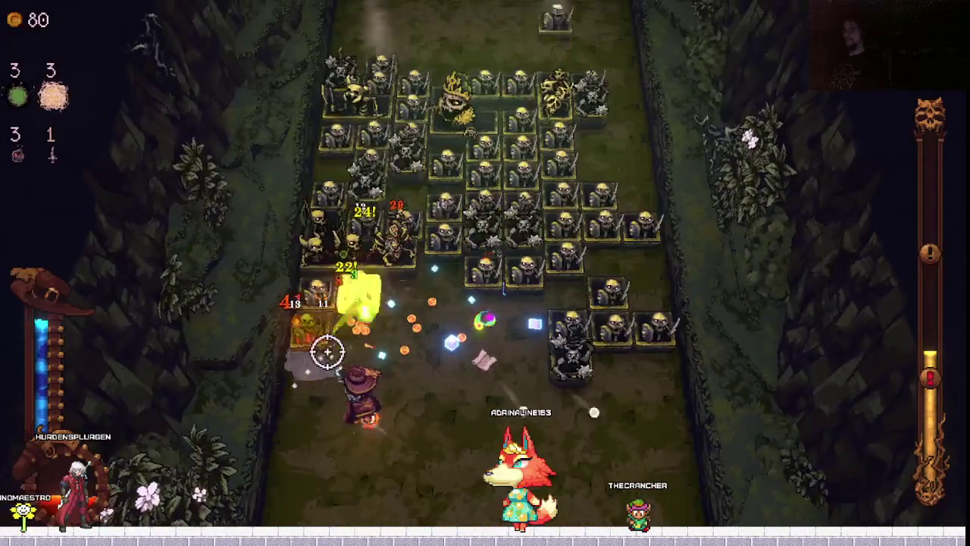
key(Return)
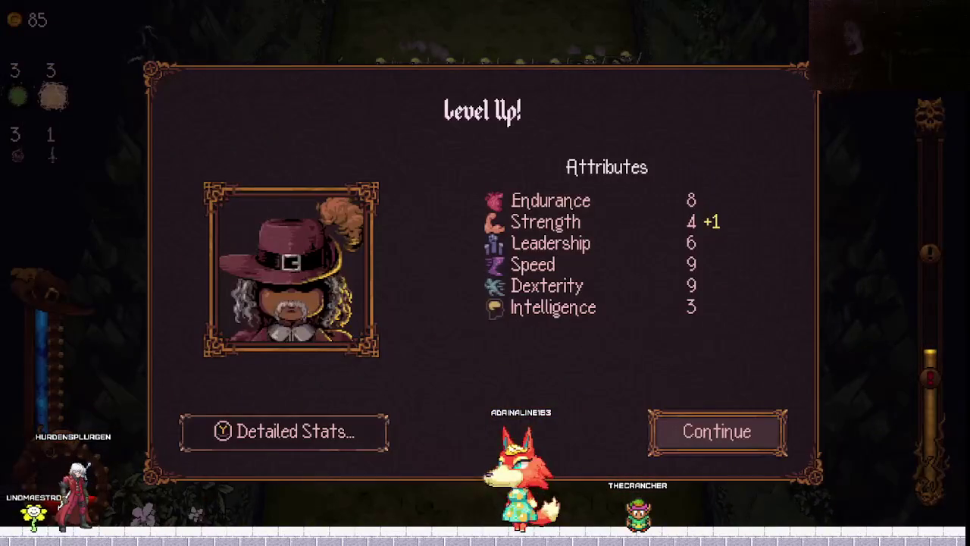
Add the Earthquake ball instead of Bottled Tornado.
key(Return)
key(Right)
key(Right)
key(Left)
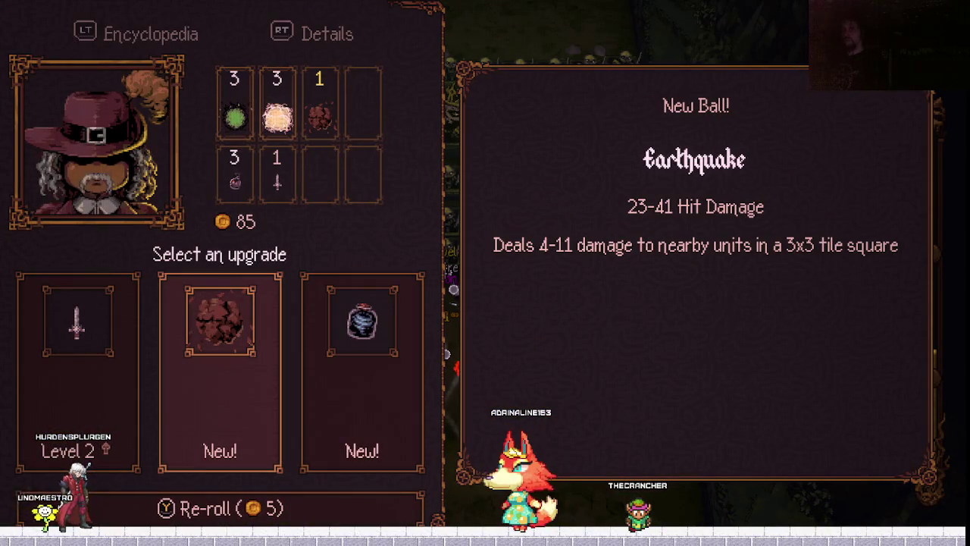
key(Return)
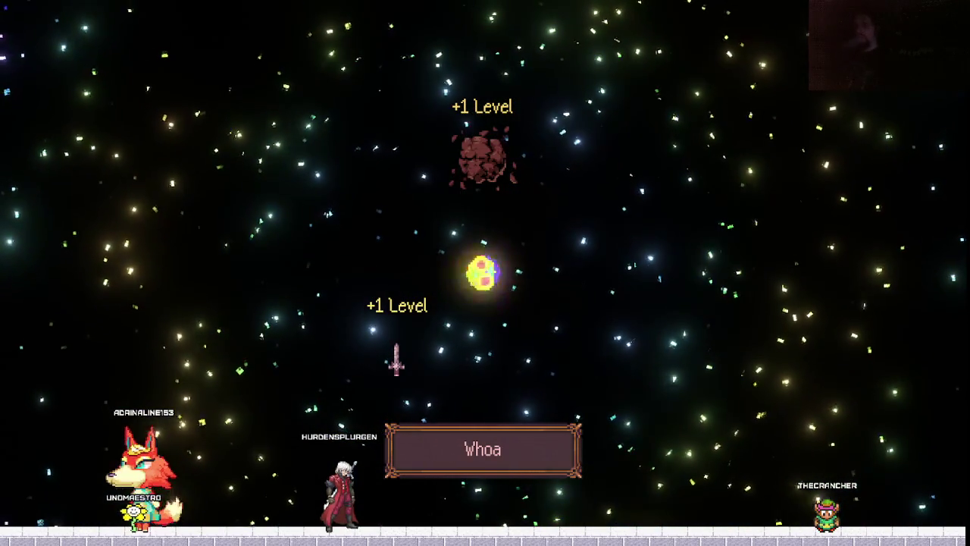
Resume play and steer the wizard to keep firing at the skeleton rows.
key(space)
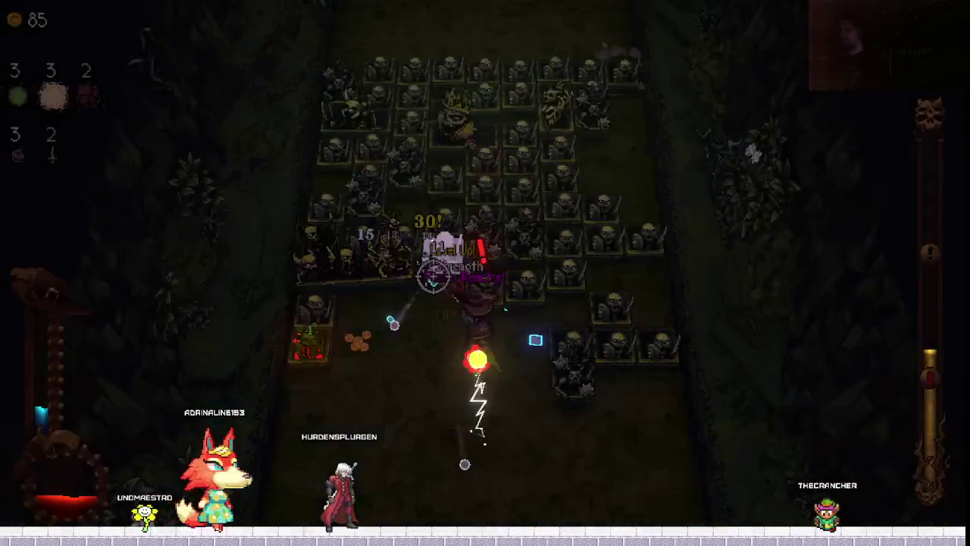
key(a)
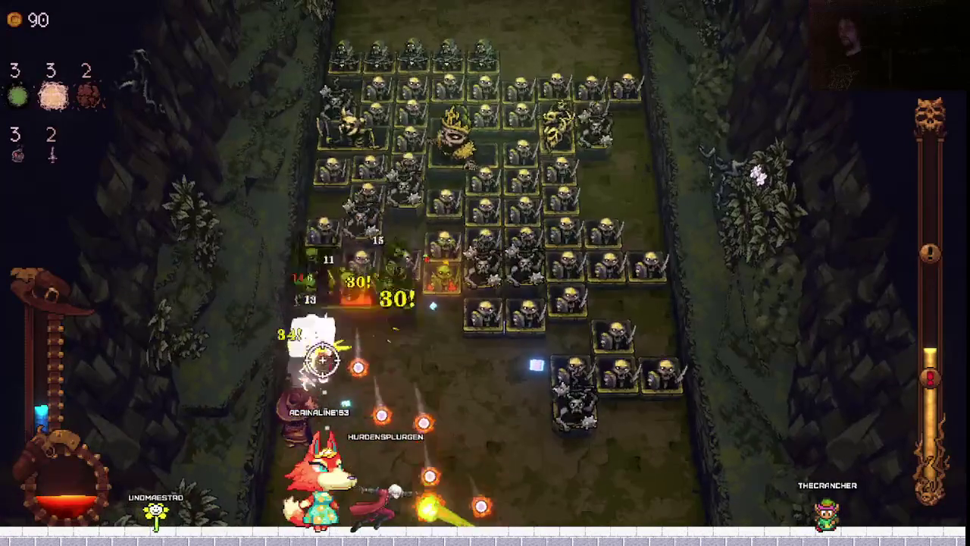
key(d)
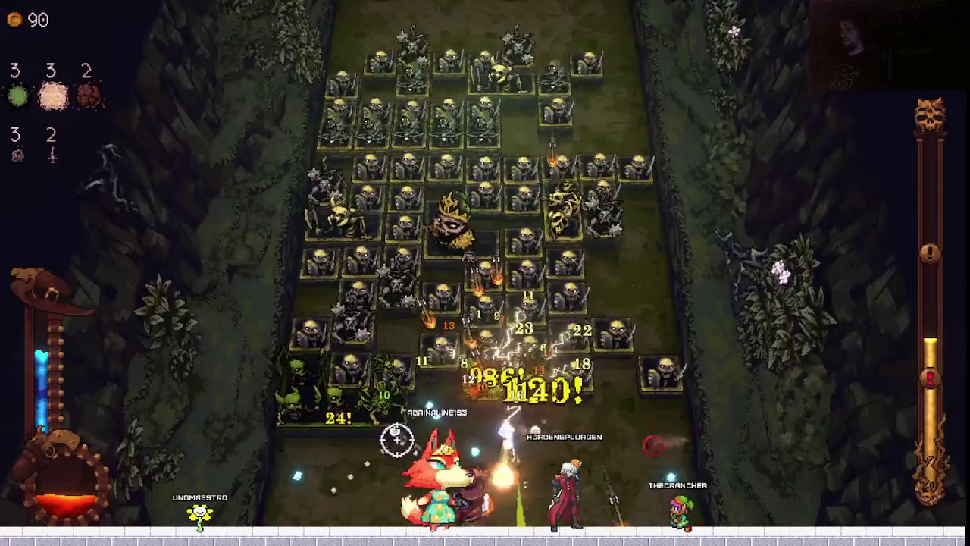
drag(361, 416, 342, 404)
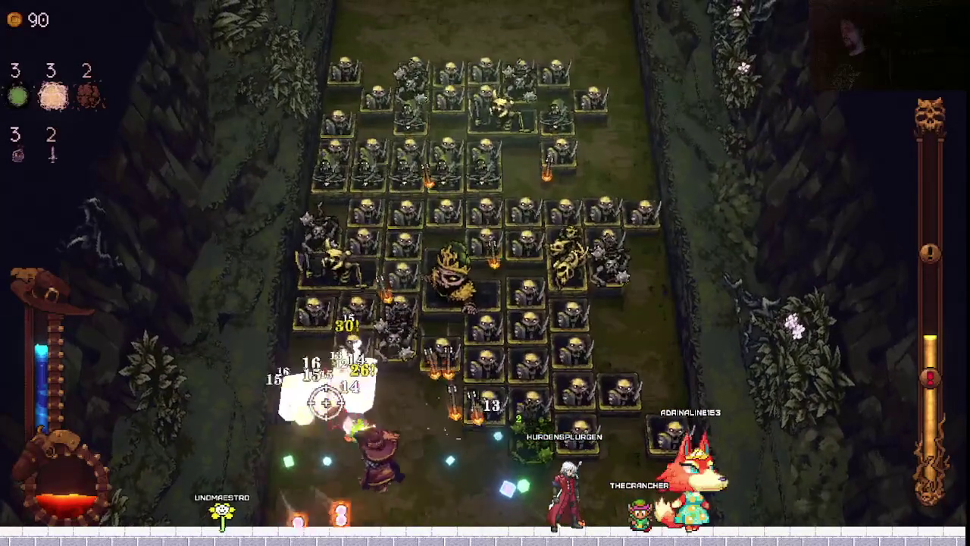
drag(343, 404, 497, 455)
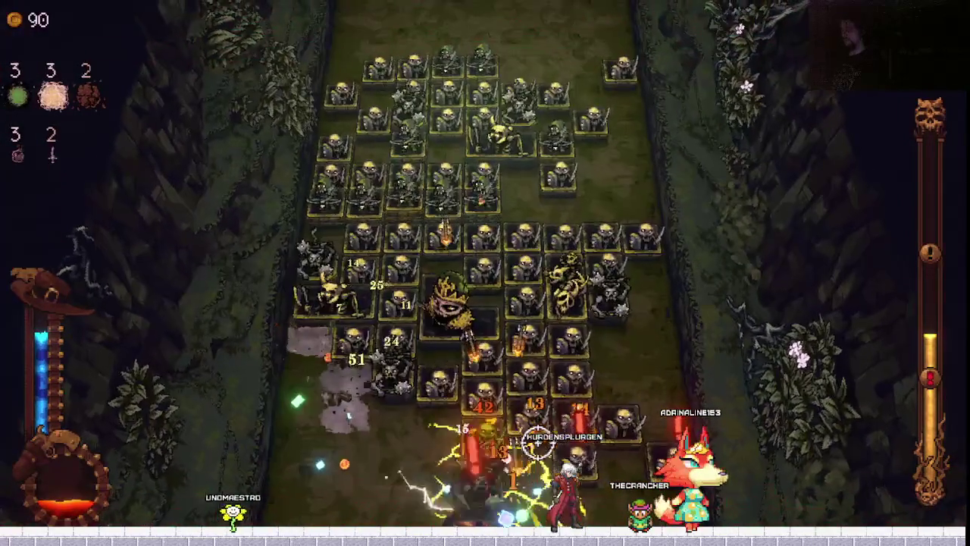
Clear the stat gains and compare the three upgrades, ending on Magnet.
key(Return)
key(Right)
key(Left)
key(Right)
key(Right)
key(Left)
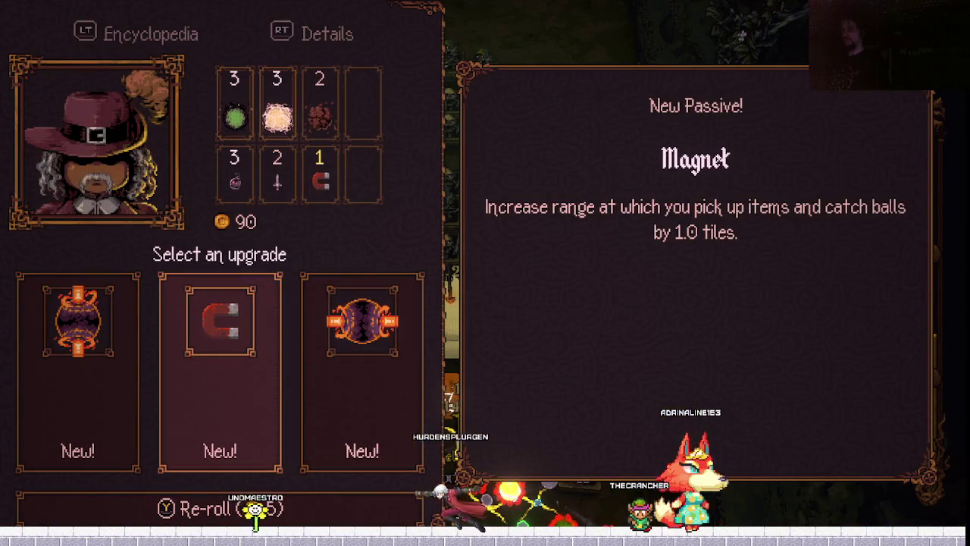
Take Laser (Vertical) over Laser (Horizontal).
key(Left)
key(Right)
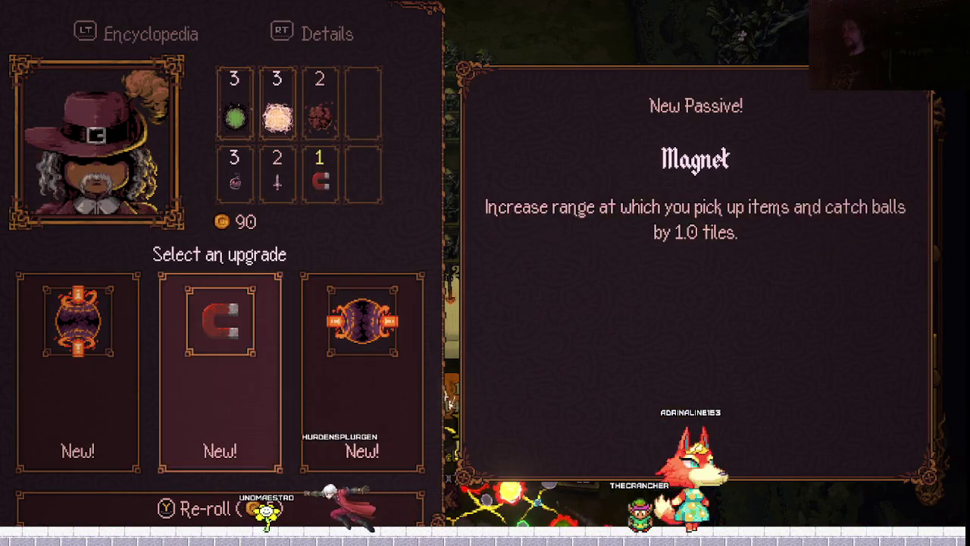
key(Right)
key(Left)
key(Left)
key(Return)
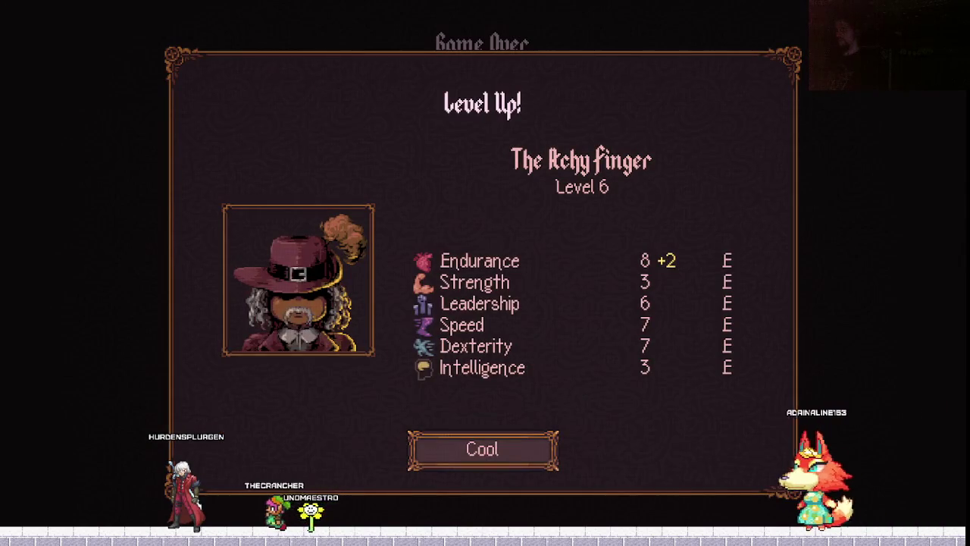
Give The Itchy Finger the Demolitionist perk instead of Wheat Harvester.
key(Return)
key(Right)
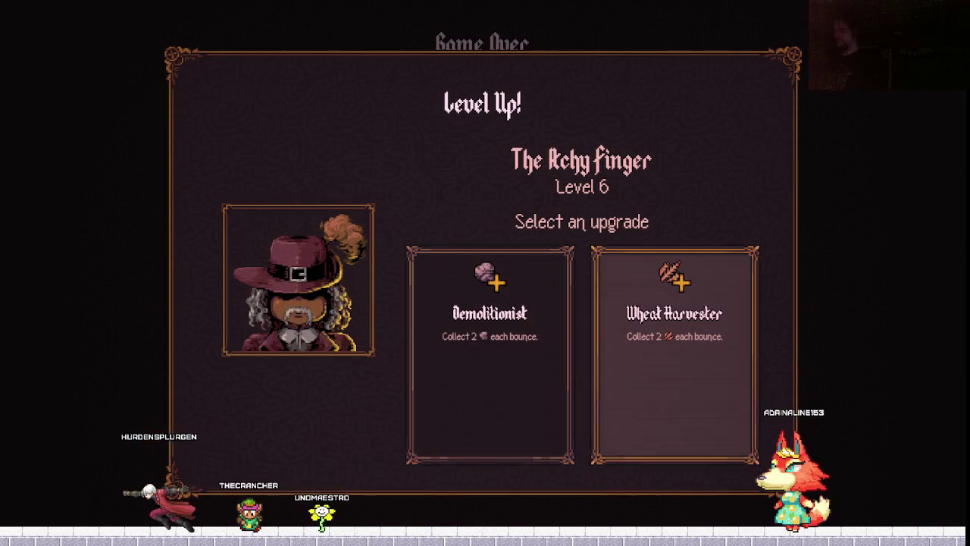
key(Left)
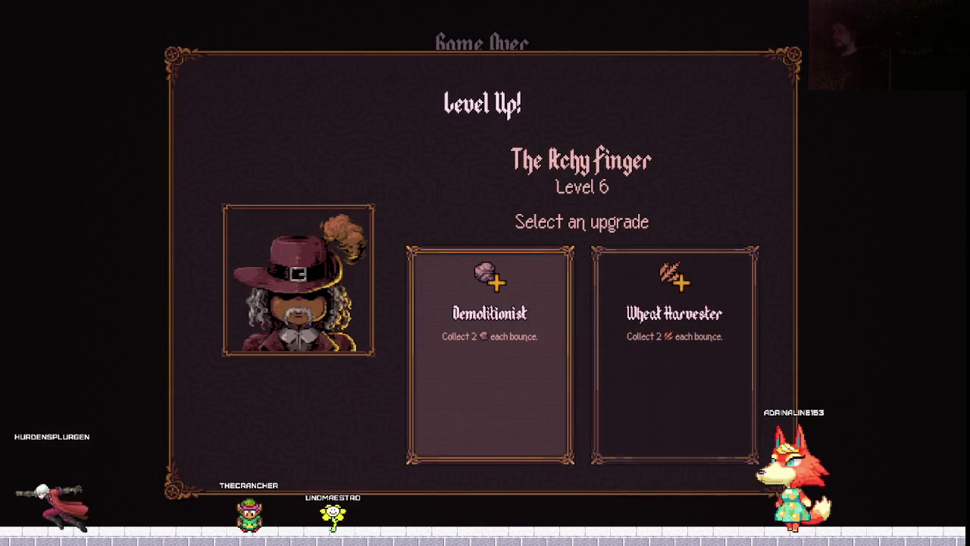
key(Return)
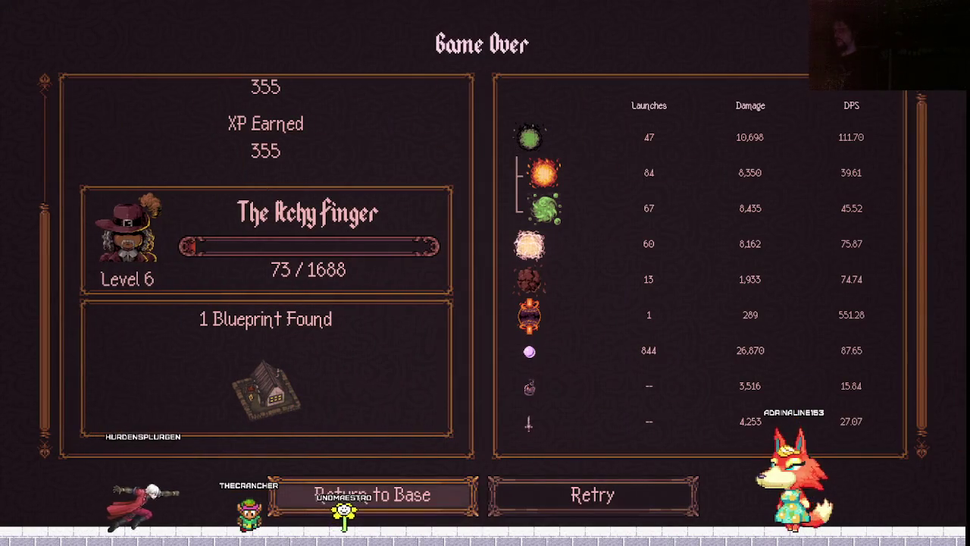
Choose Return to Base rather than retrying on the Game Over screen.
key(Right)
key(Left)
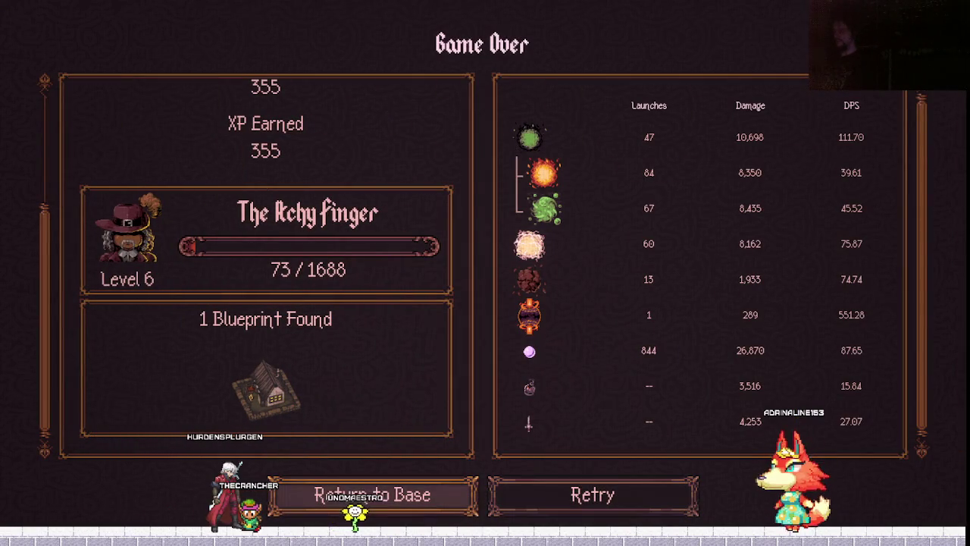
key(Return)
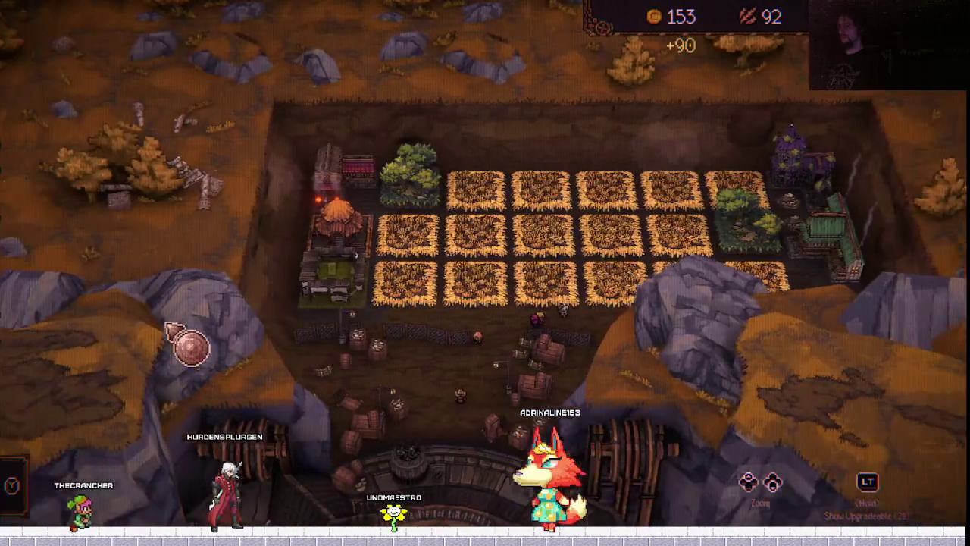
Harvest the base fields, bringing wheat to 119 and gold to 243.
key(y)
key(Down)
key(Down)
key(Down)
key(Down)
key(Return)
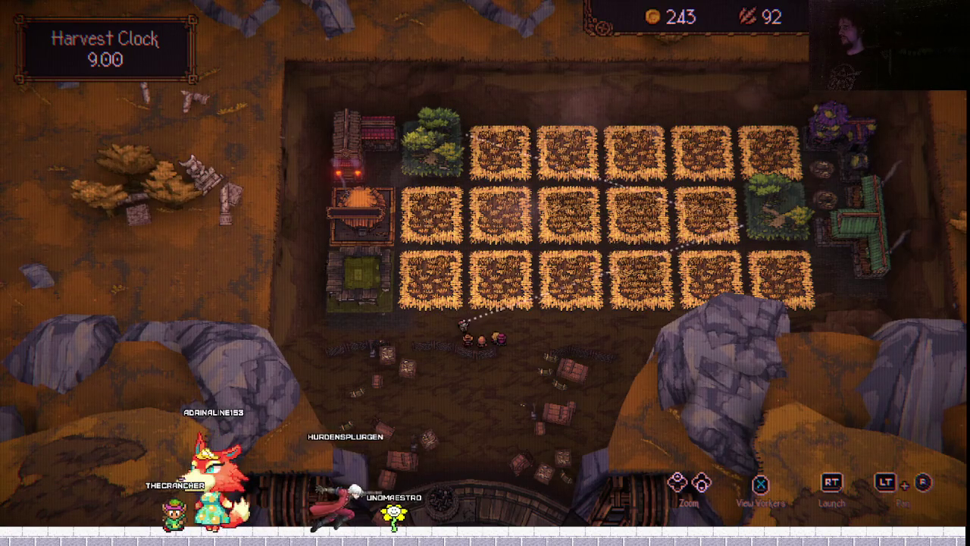
key(Return)
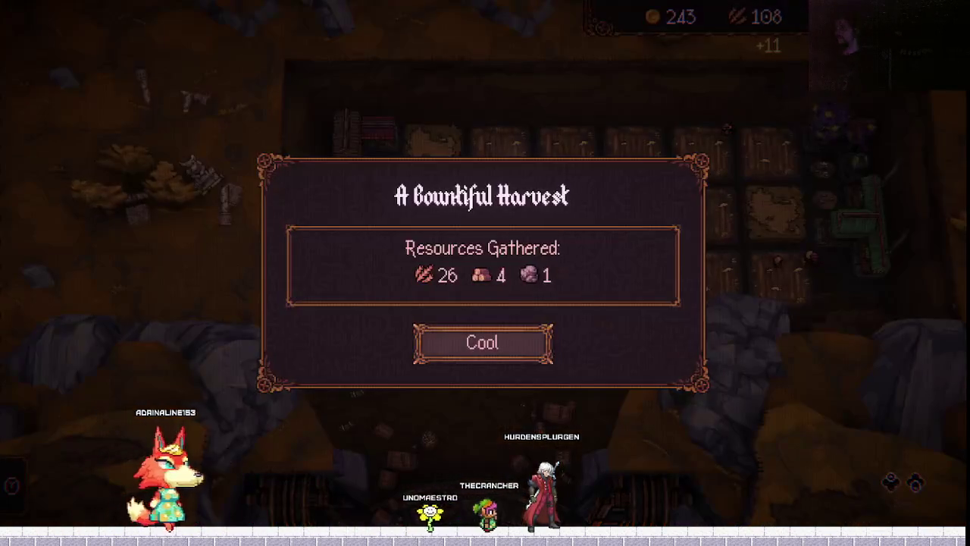
key(Return)
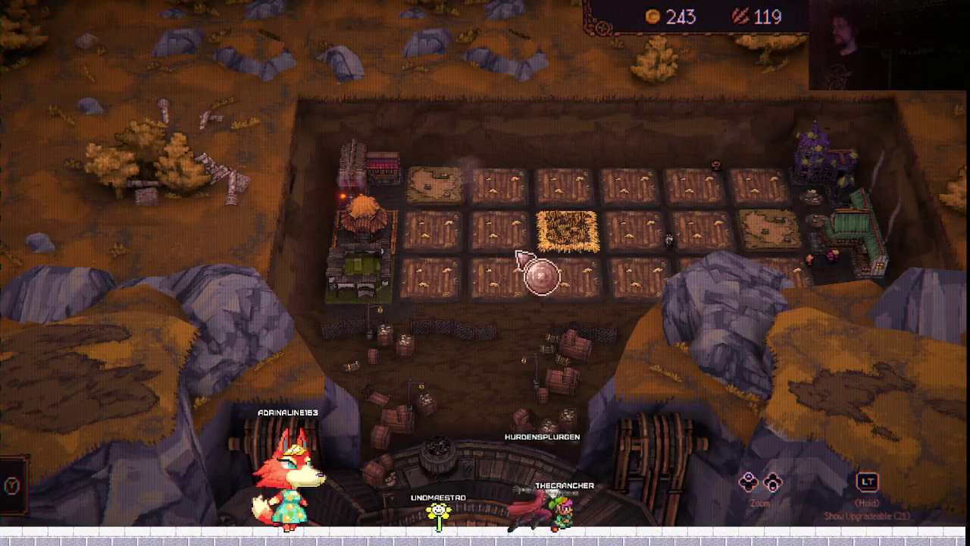
Bring up the wheat field's Level 3 Next Upgrade offer.
click(628, 232)
click(628, 232)
key(Escape)
click(621, 237)
key(Escape)
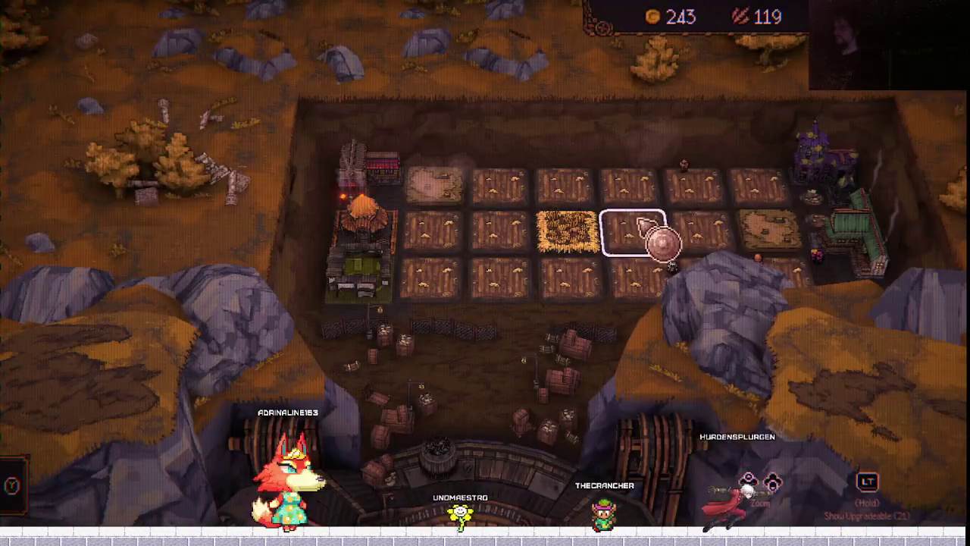
click(632, 232)
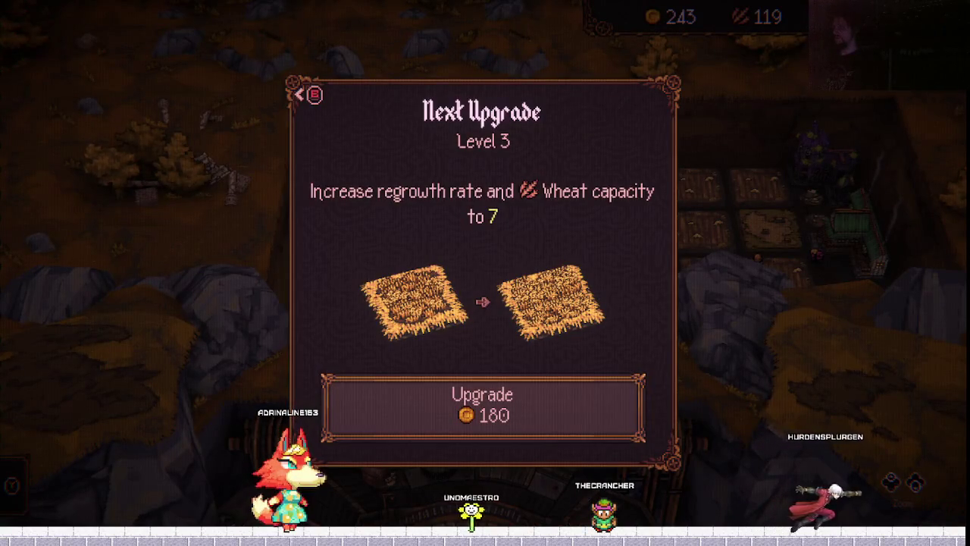
Buy the wheat field's Level 3 upgrade for 180 coins and return to the camp menu.
key(Escape)
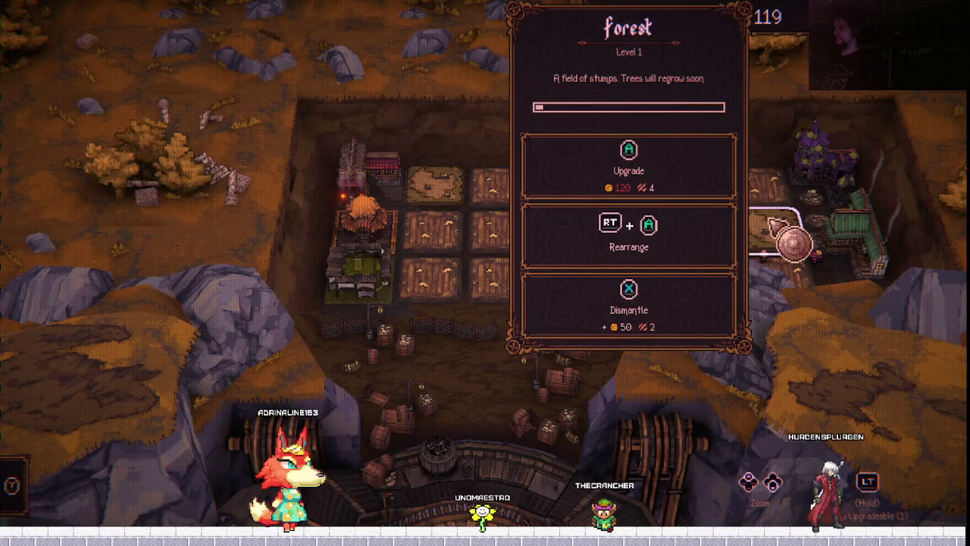
click(792, 241)
key(Escape)
key(Escape)
Compare The Repentant's and The Itchy Finger's details in character selection.
key(Down)
key(Down)
key(Down)
key(Down)
key(Down)
key(Return)
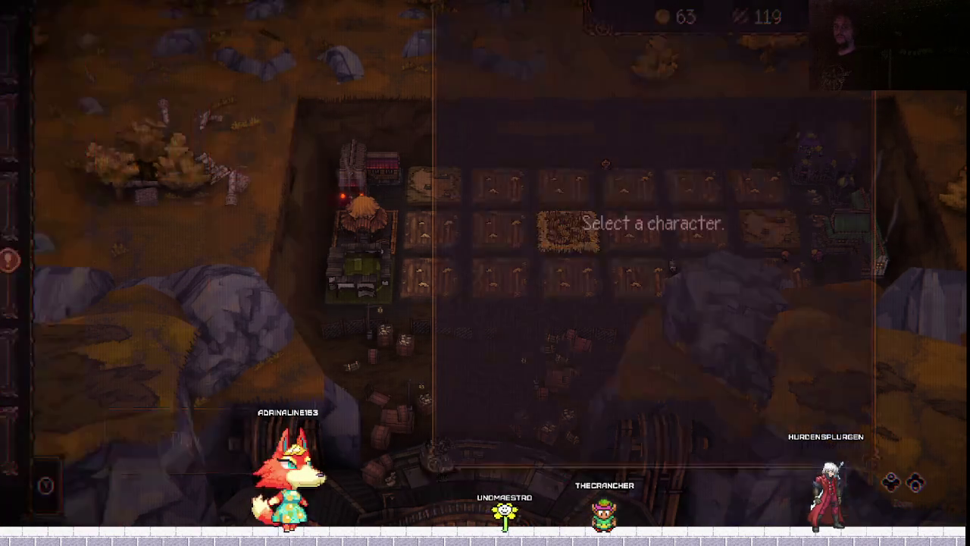
key(Right)
key(Right)
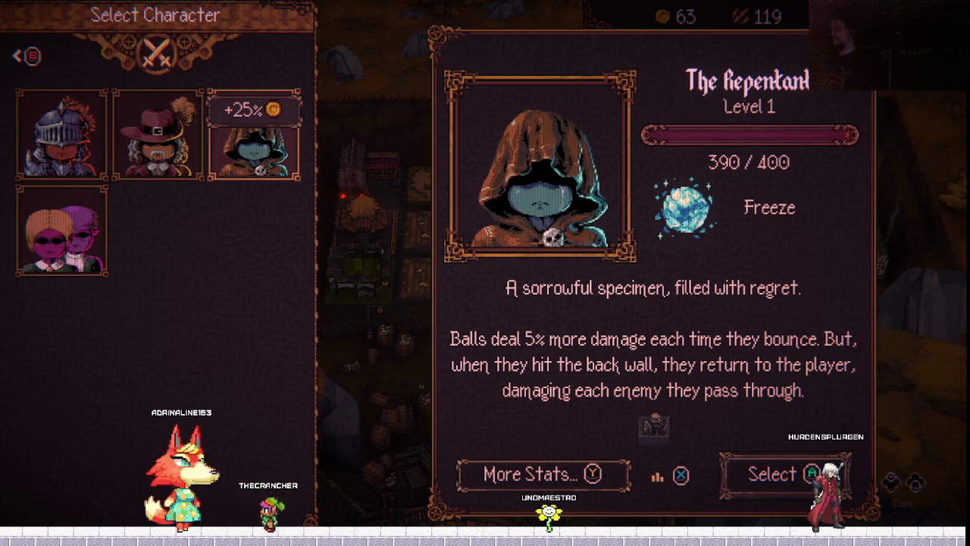
key(Left)
key(Right)
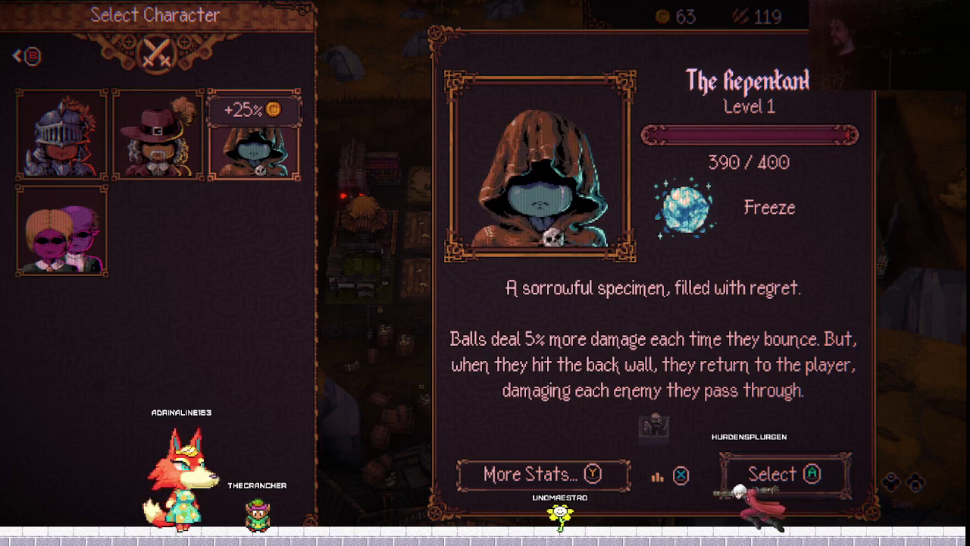
key(Left)
key(Left)
key(Right)
key(Right)
key(Left)
key(Left)
key(Right)
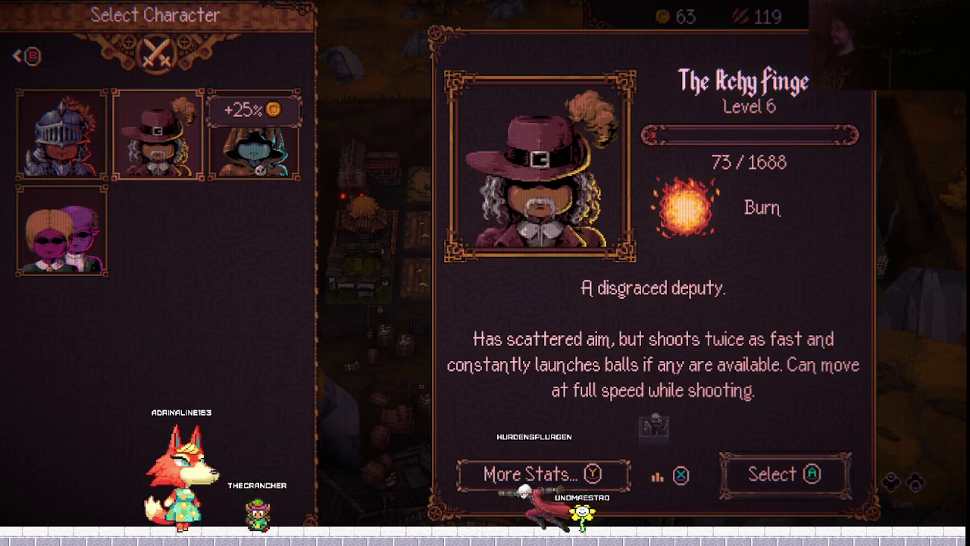
Review The Cohabitant, The Warrior and The Repentant, then proceed to The Bone Yard stage screen.
key(Down)
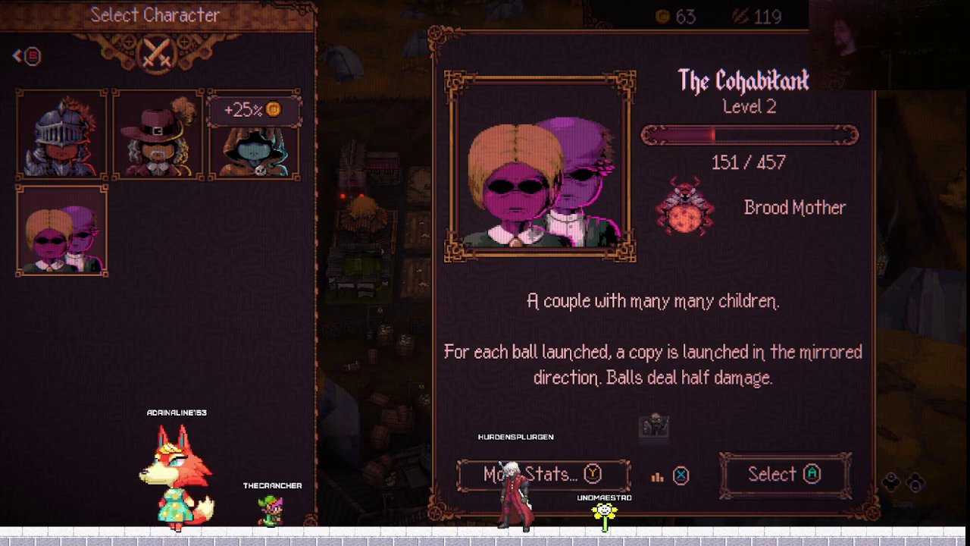
key(Up)
key(Down)
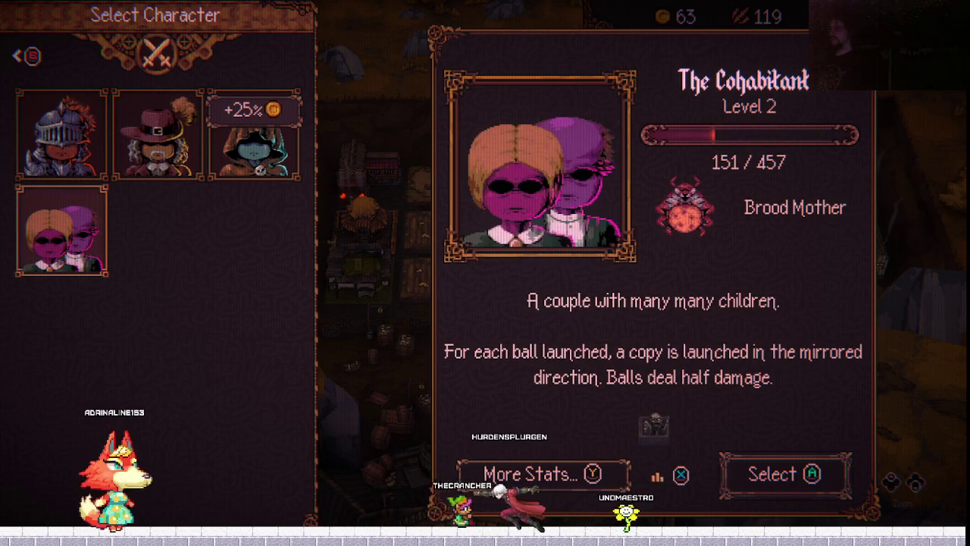
key(Up)
key(Right)
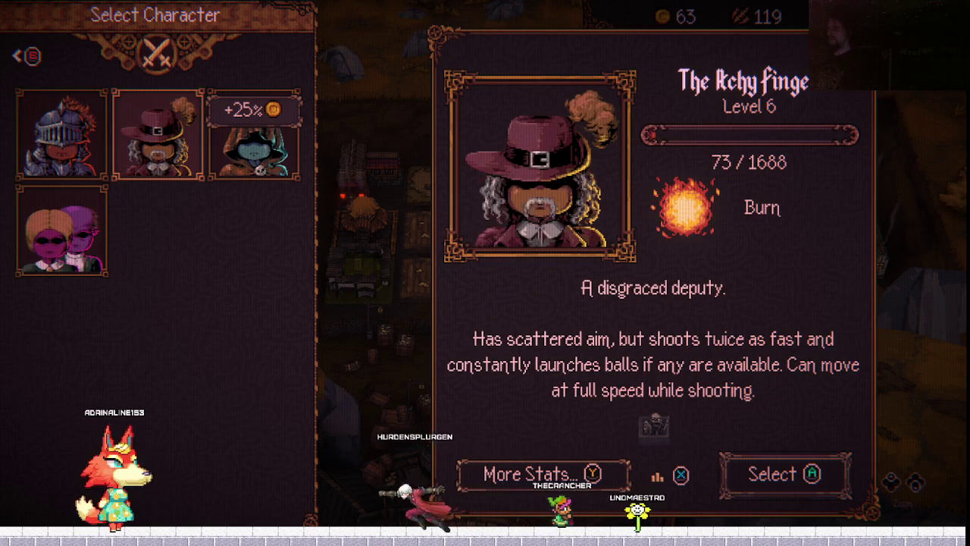
key(Right)
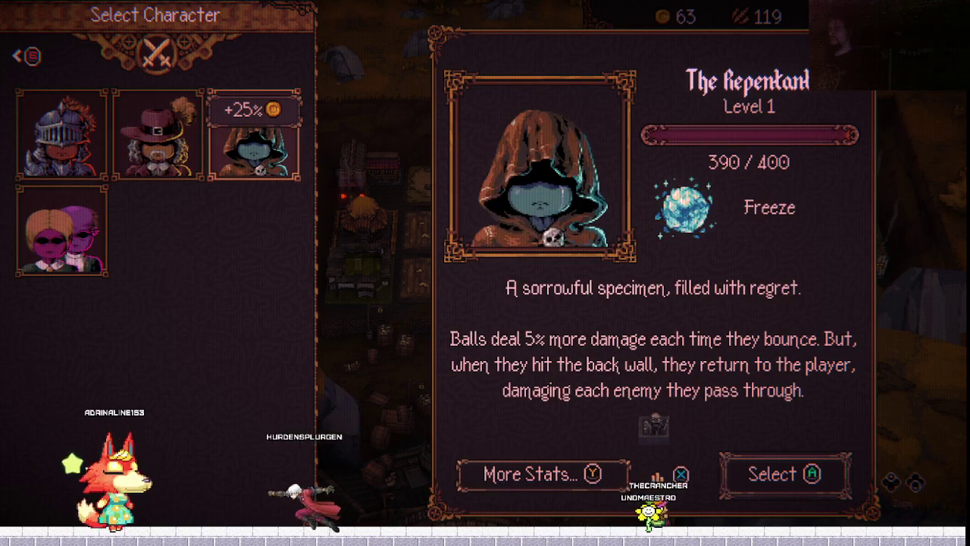
key(Left)
key(Left)
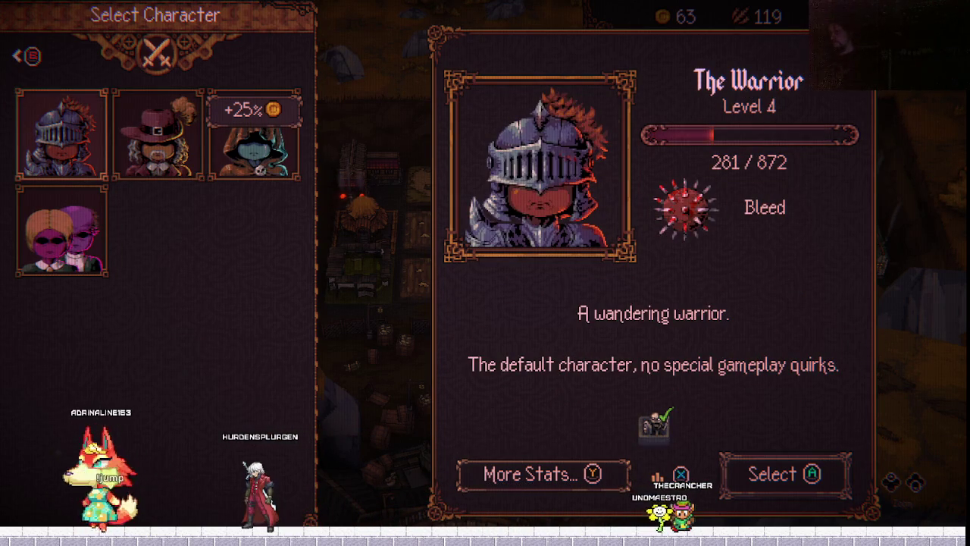
key(Right)
key(Right)
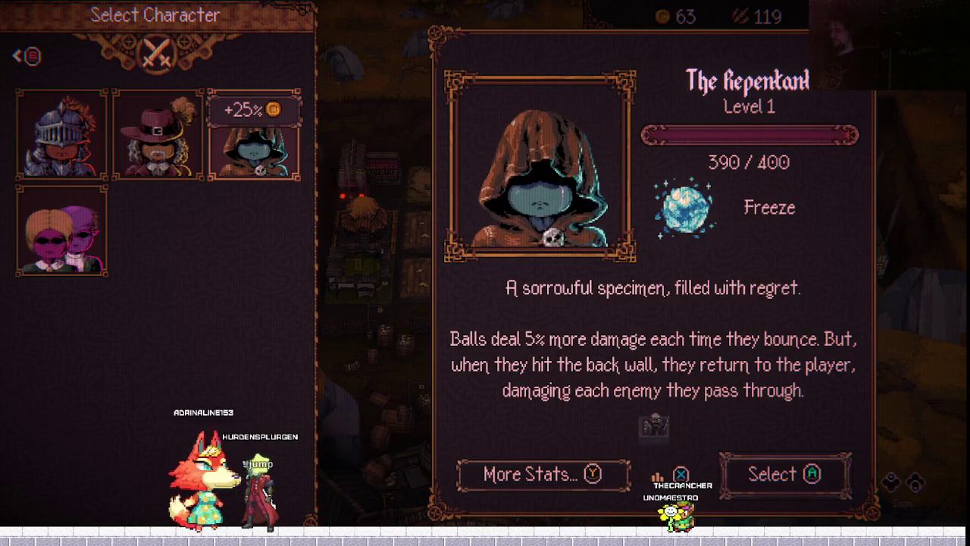
key(Right)
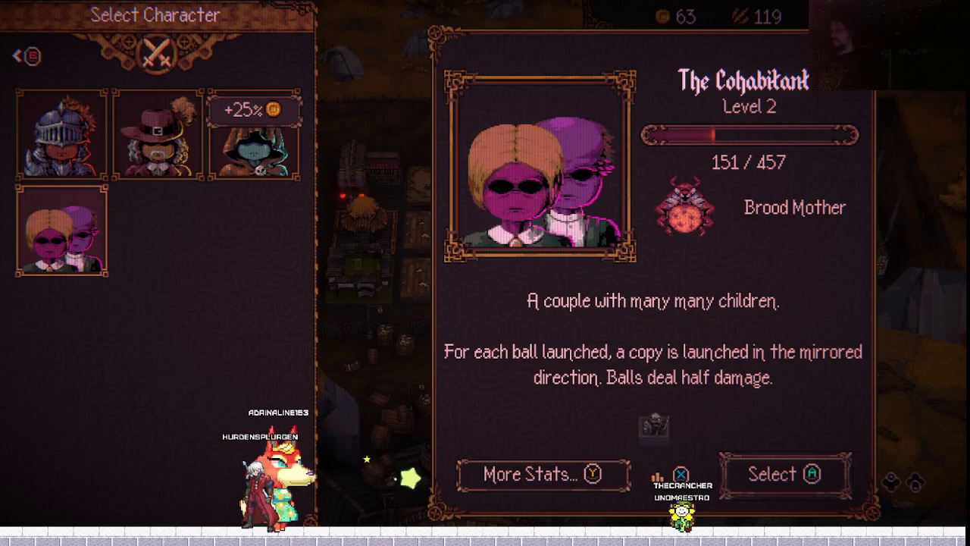
key(Left)
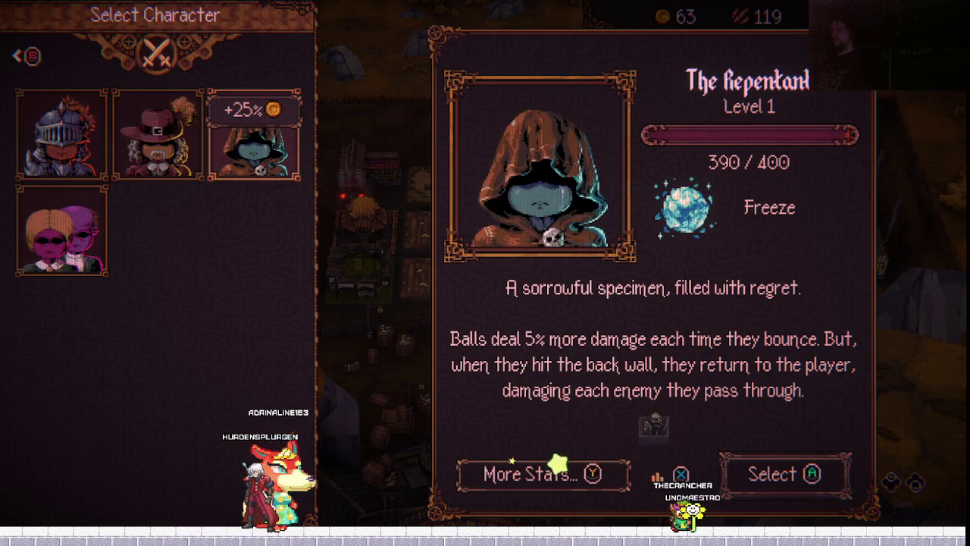
key(Left)
key(Left)
key(Return)
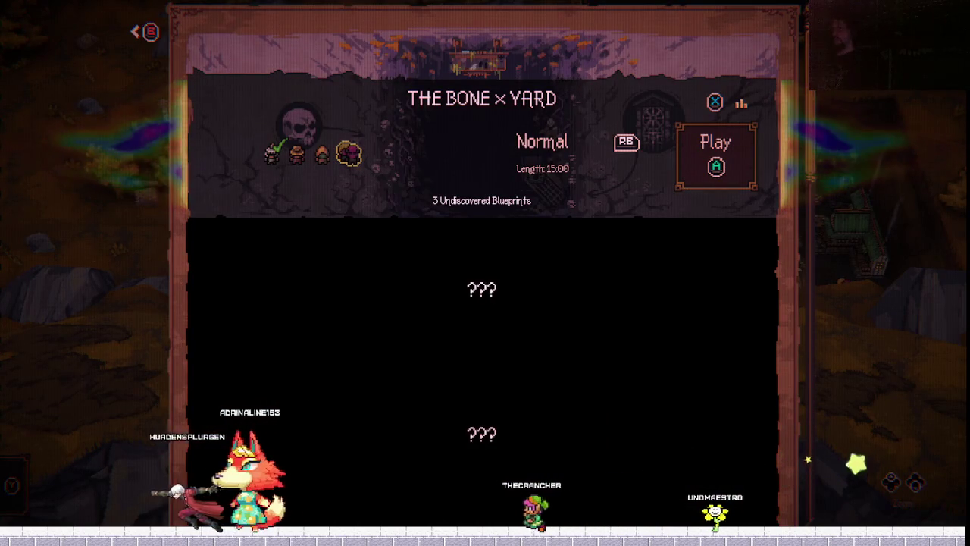
Play The Bone Yard on Normal difficulty to begin the run.
key(Return)
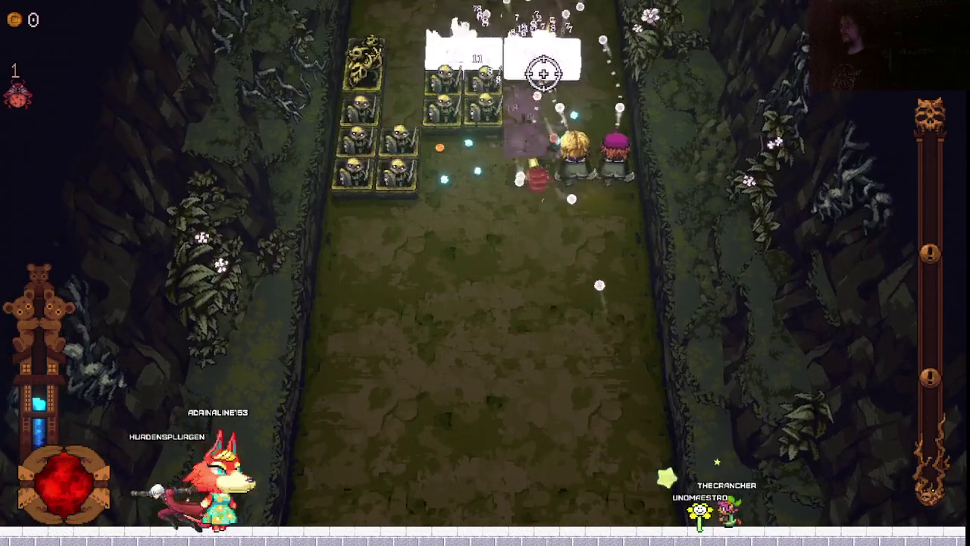
Upgrade Brood Mother to level 2 instead of Crown of Thorns, then keep moving against skeletons.
key(d)
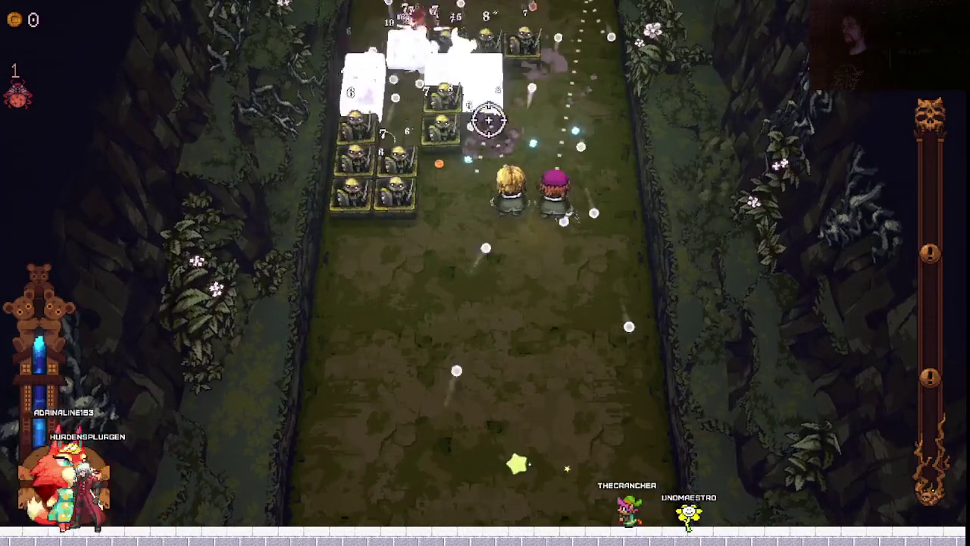
key(Return)
key(d)
key(a)
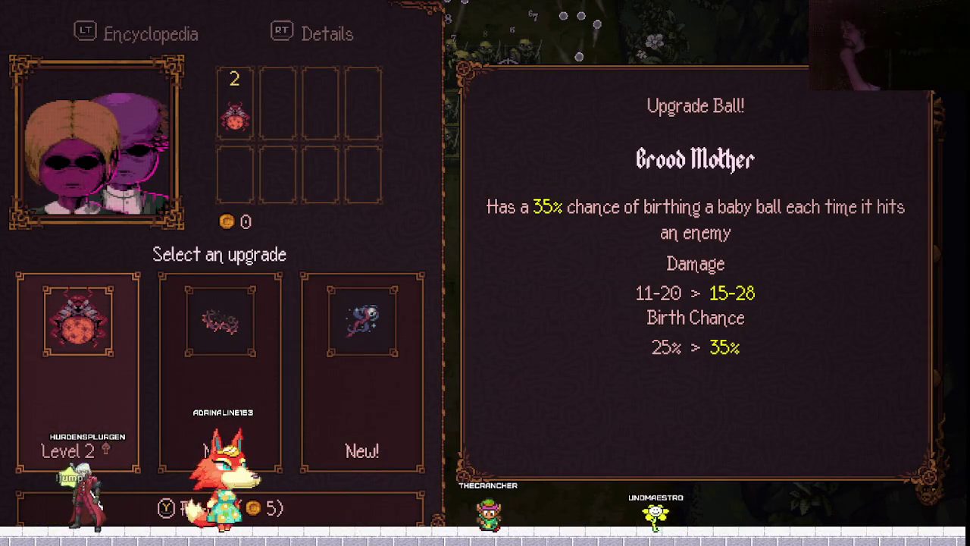
key(Return)
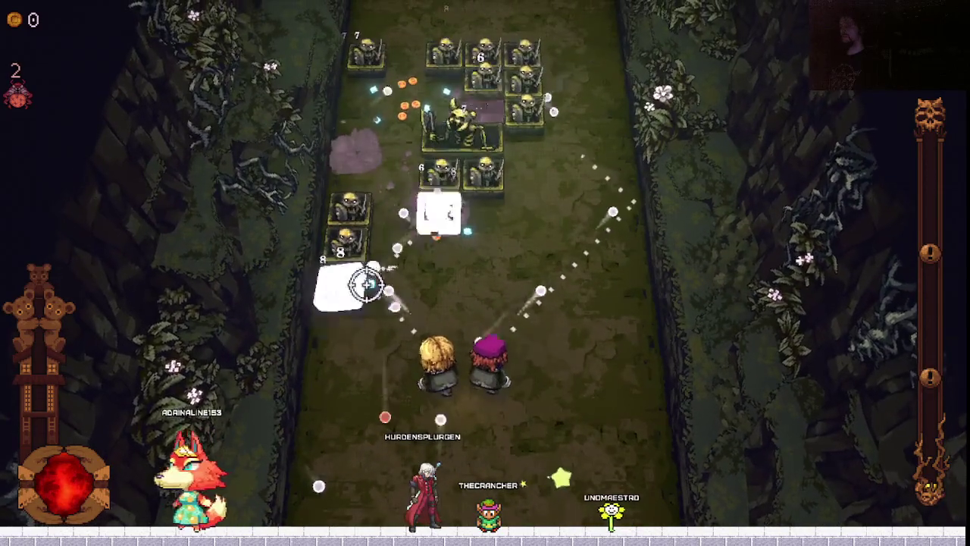
key(w)
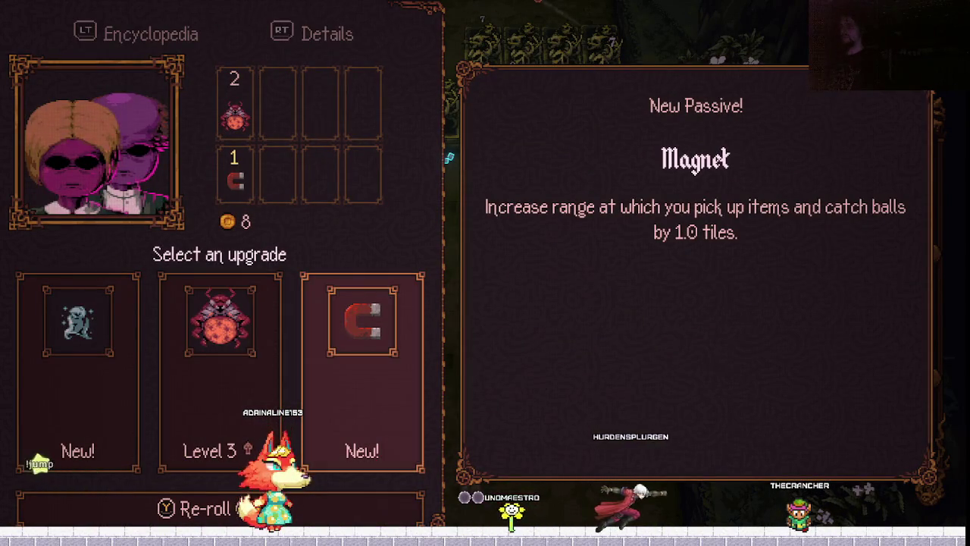
Take the Brood Mother Level 3 upgrade card.
key(Return)
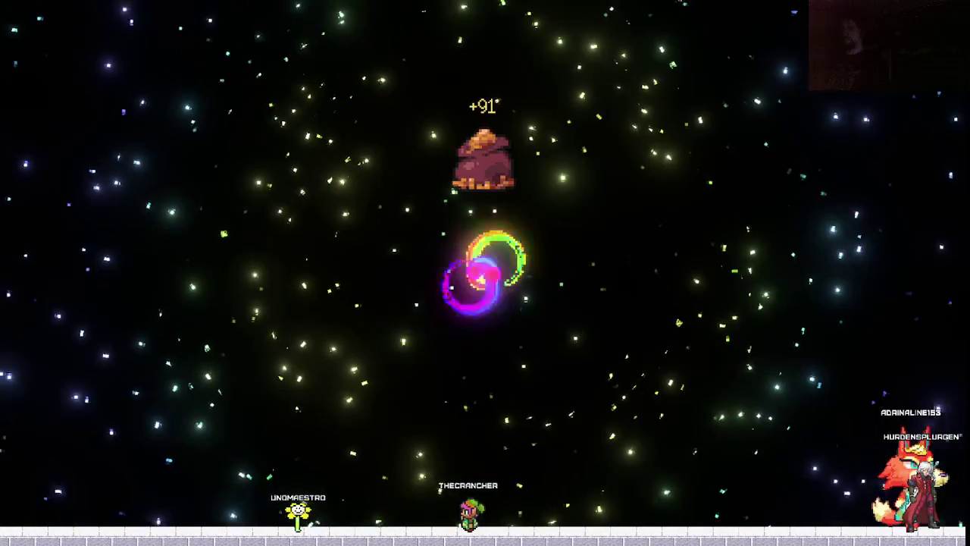
Compare Reacher's Spear, the Vampire ball and Breastplate, then take Reacher's Spear.
key(Return)
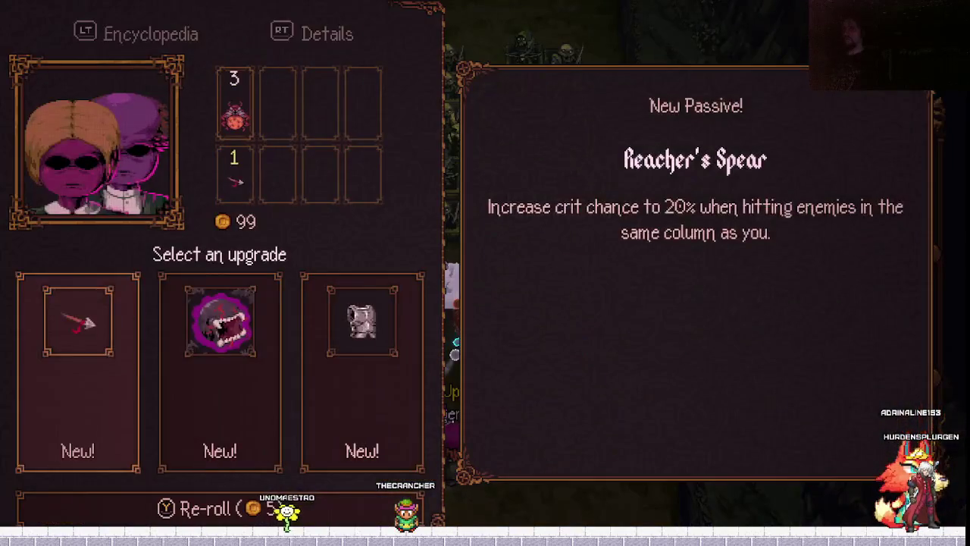
key(Right)
key(Right)
key(Left)
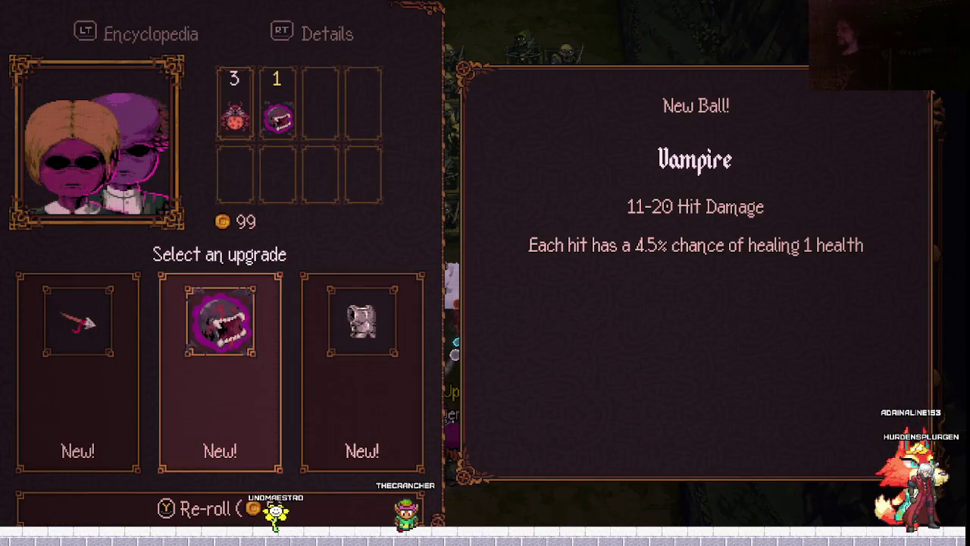
key(Right)
key(Left)
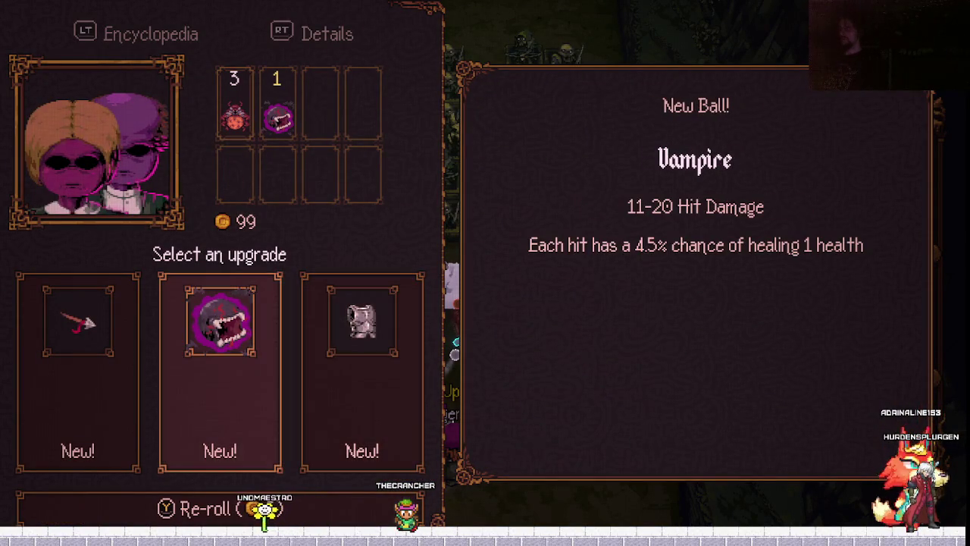
key(Left)
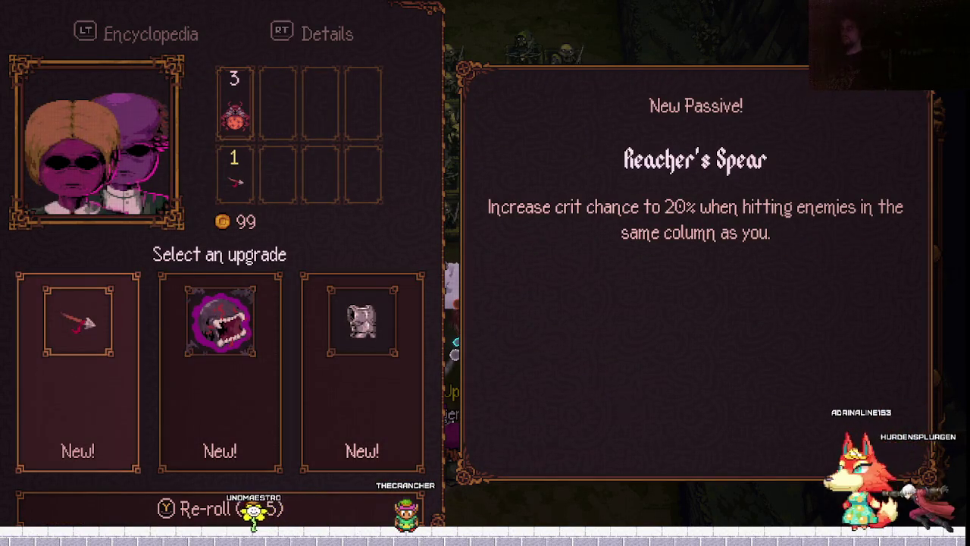
key(Right)
key(Right)
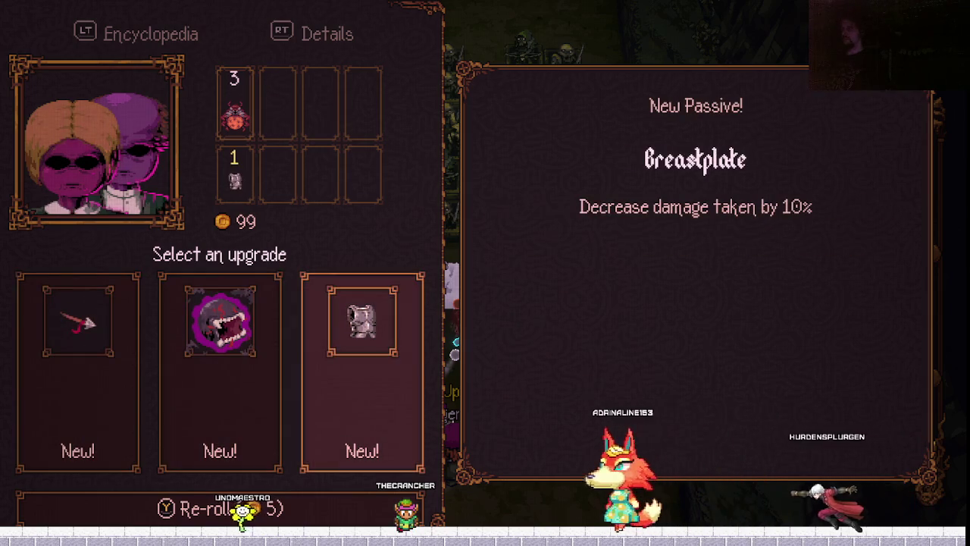
key(Left)
key(Left)
key(Return)
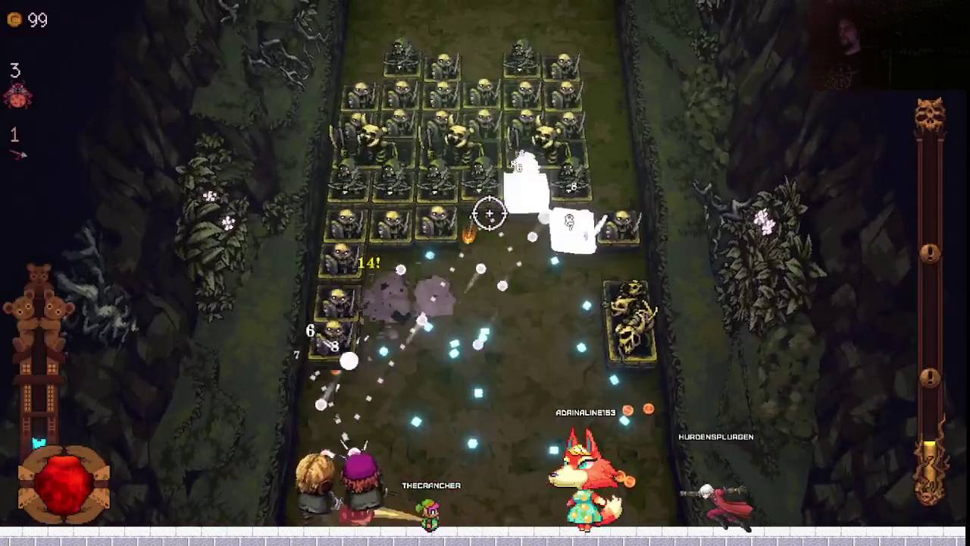
Maneuver the party around the field, hitting the skeleton wave until the next level-up.
key(w)
key(d)
key(d)
key(w)
key(a)
key(s)
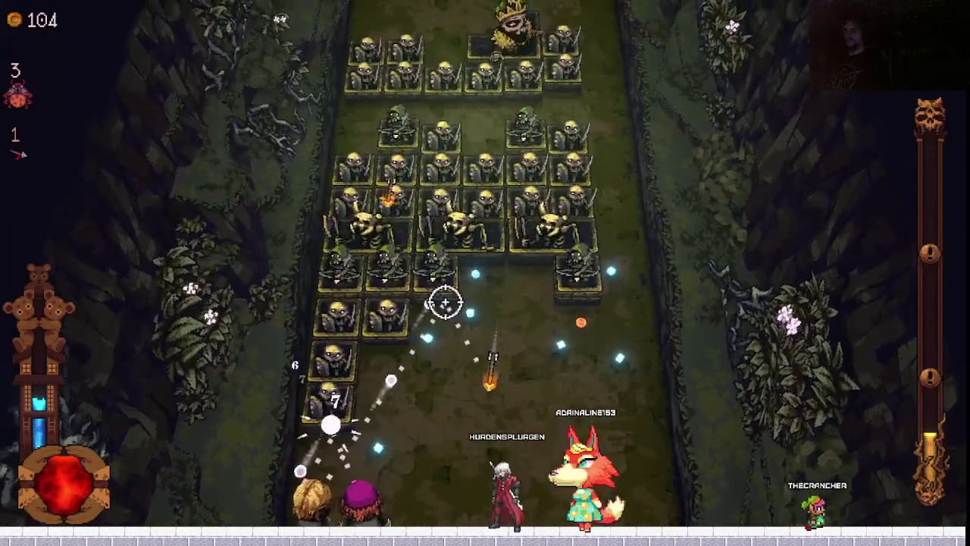
key(w)
key(d)
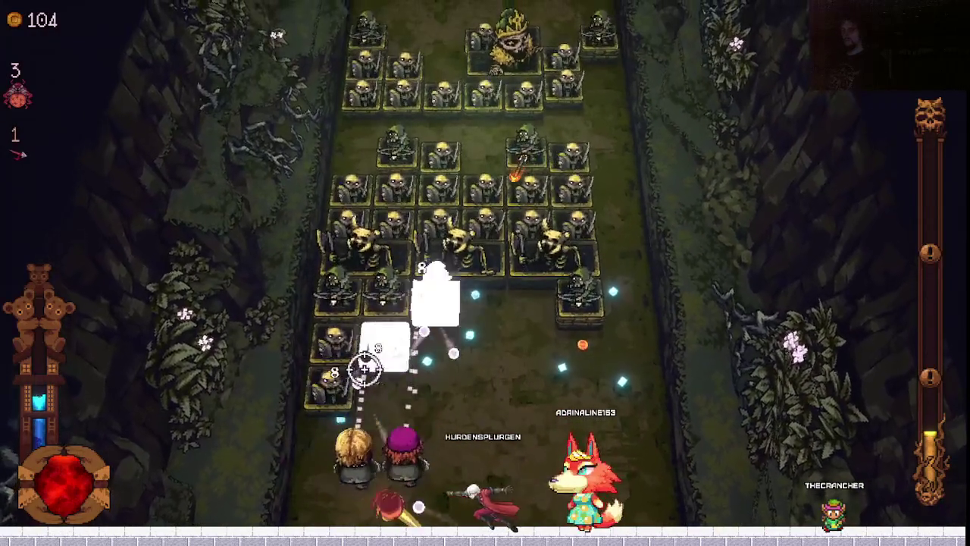
key(a)
key(s)
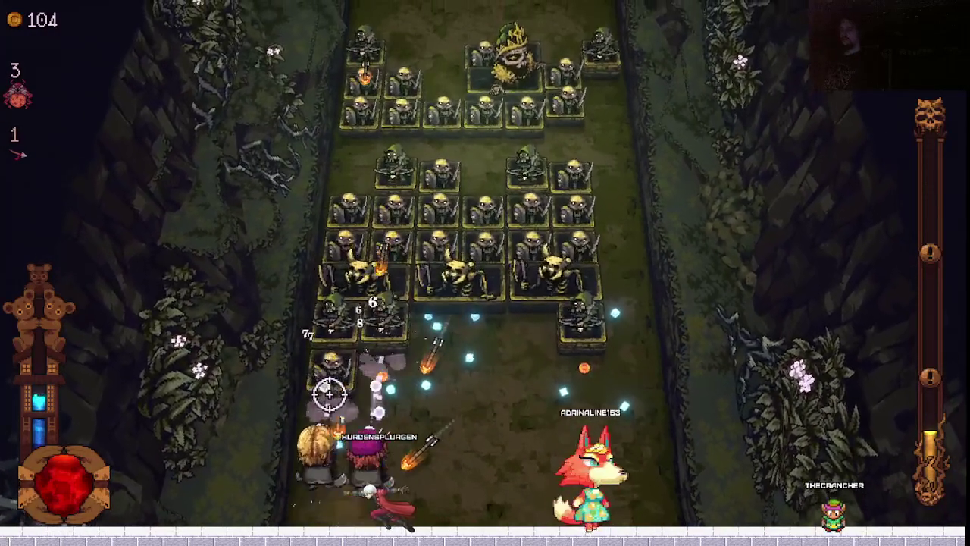
key(d)
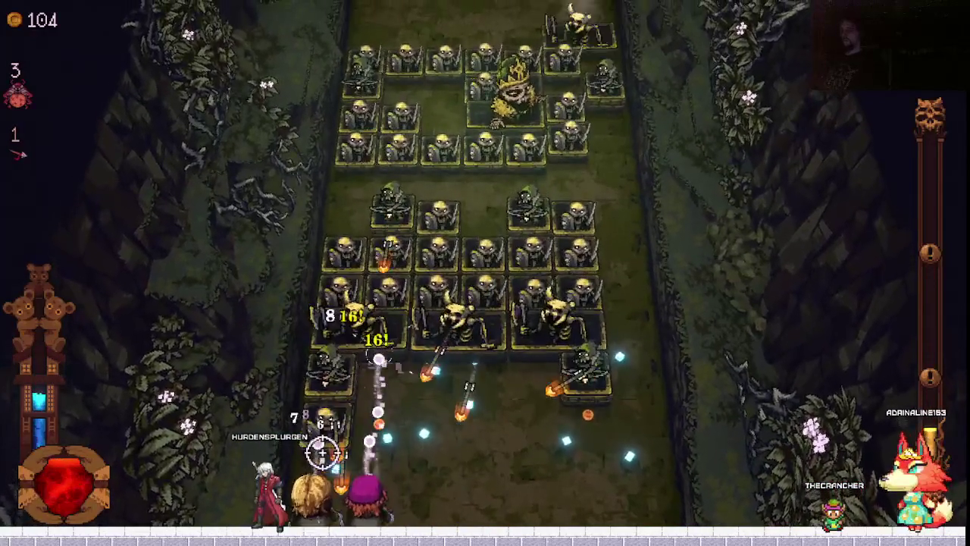
key(w)
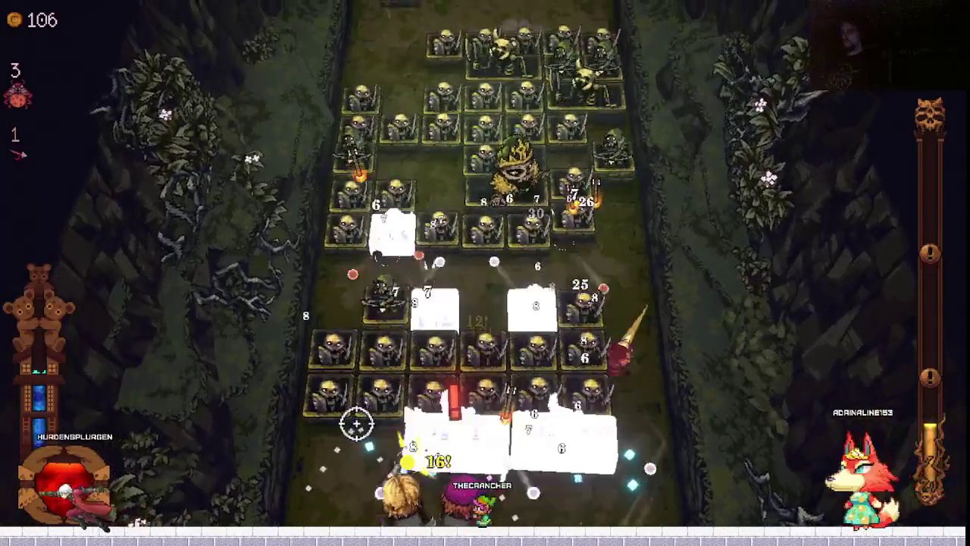
key(d)
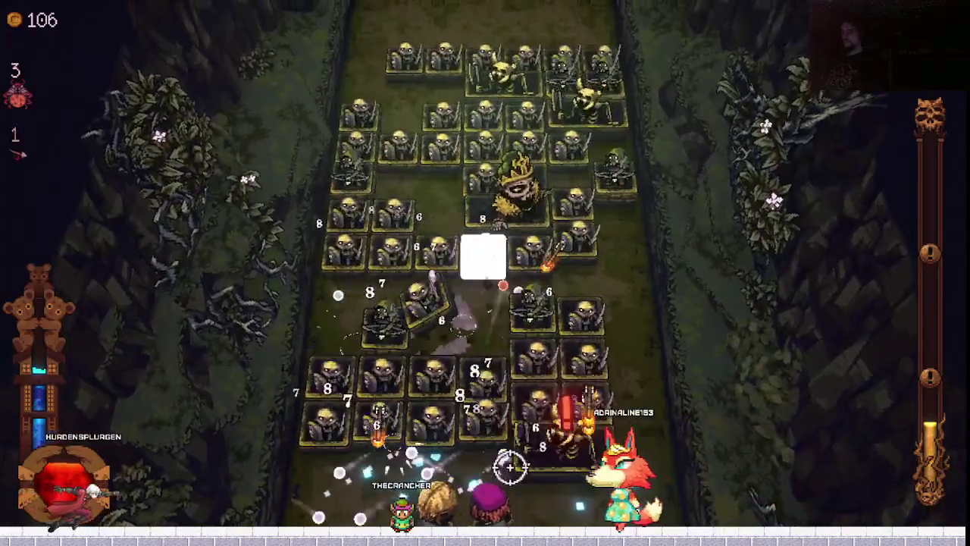
key(d)
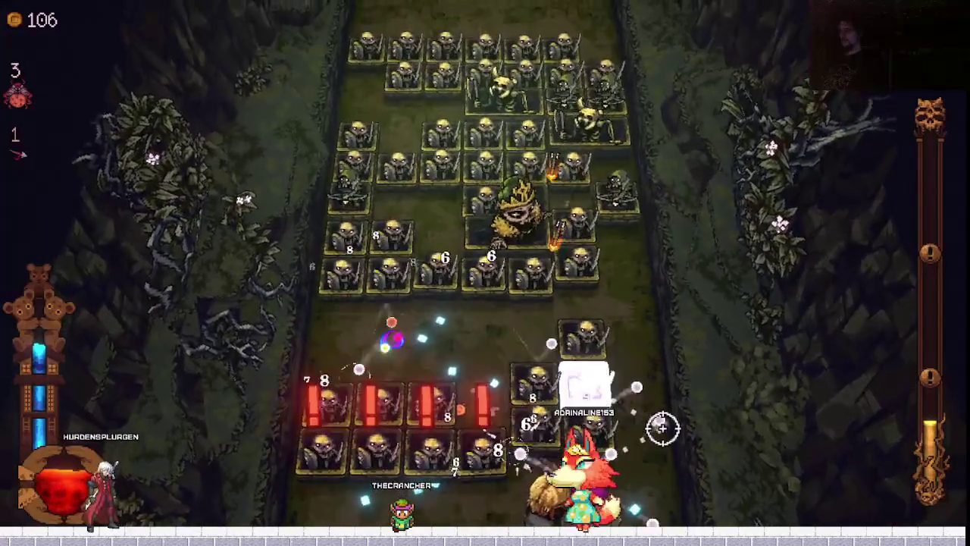
key(a)
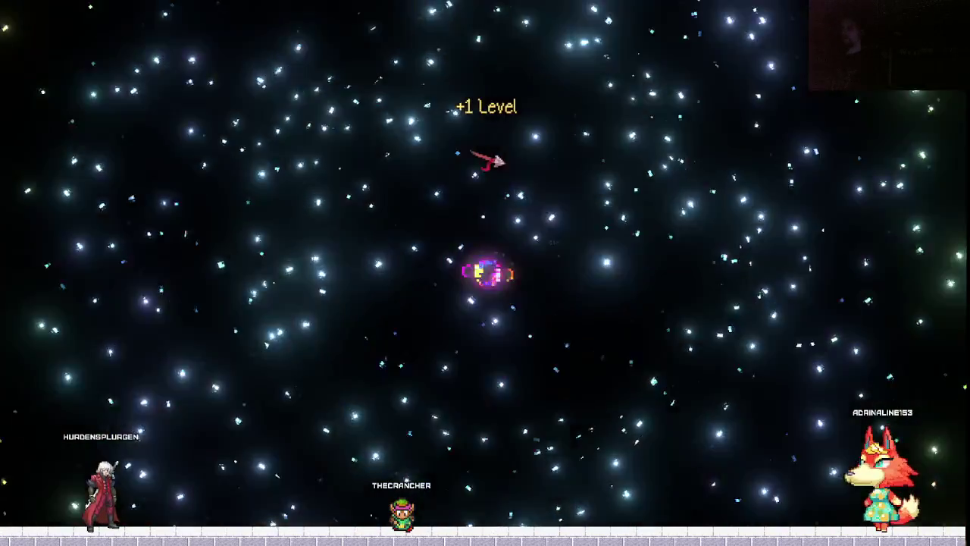
Choose the Laser (Horizontal) ball over the Burn ball.
key(Return)
key(Right)
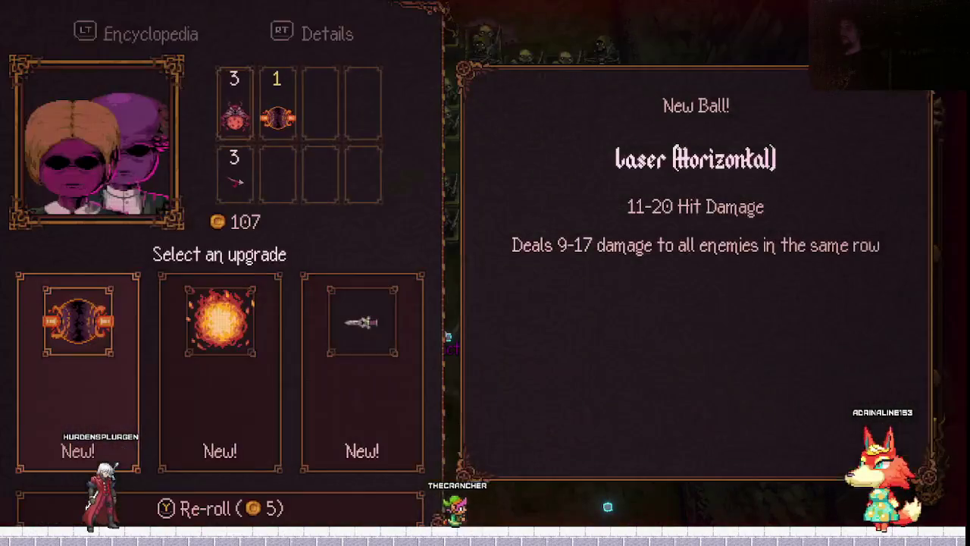
key(Left)
key(Return)
Weave the party around so the horizontal laser and other balls keep hitting skeleton rows.
key(d)
key(w)
key(a)
key(s)
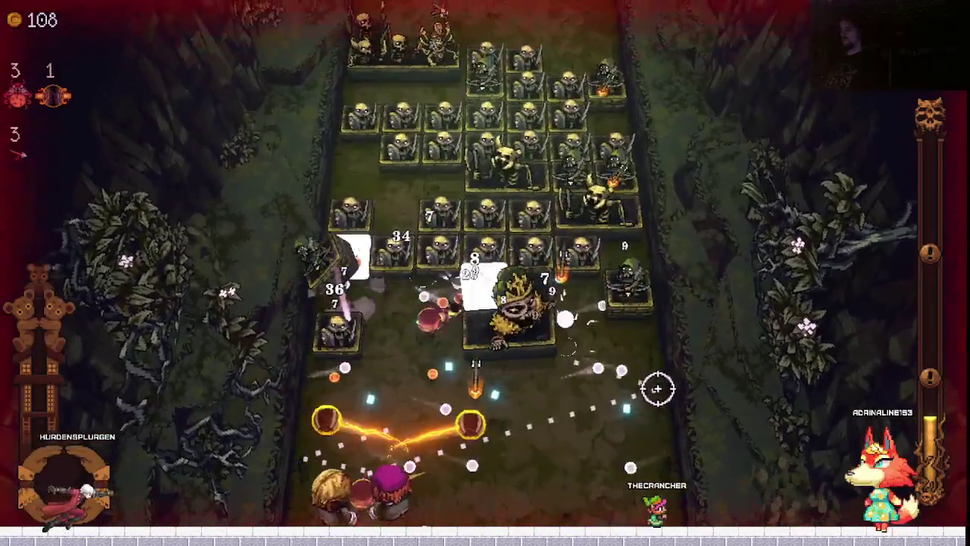
key(w)
key(d)
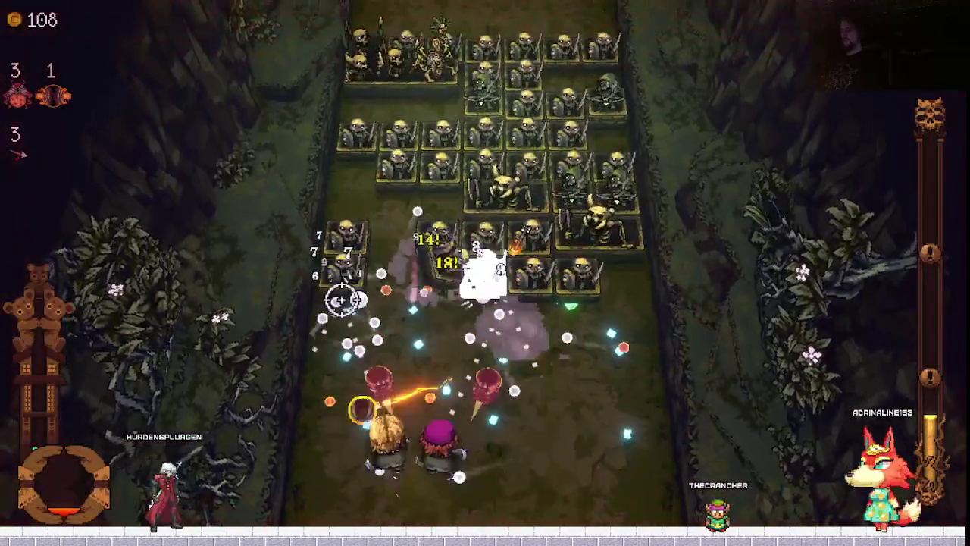
key(w)
key(d)
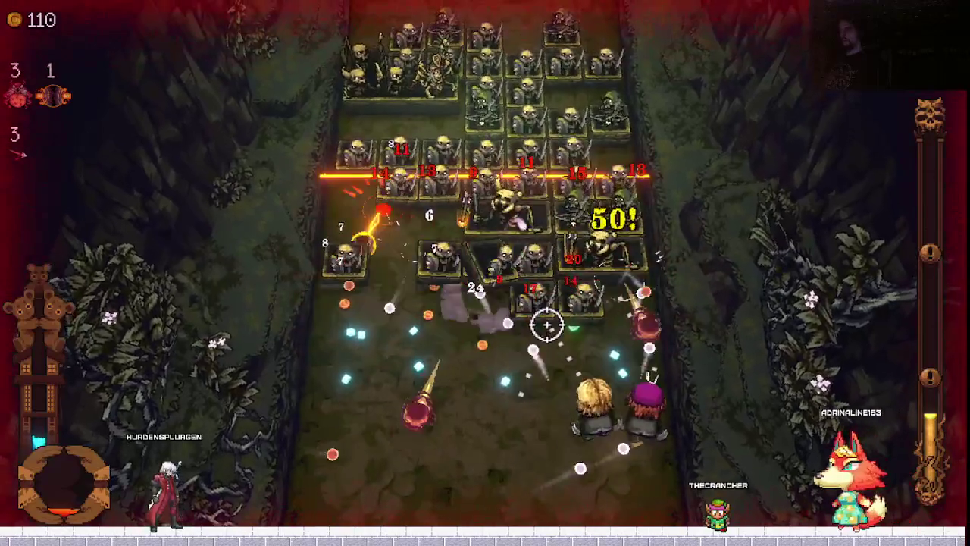
key(a)
key(w)
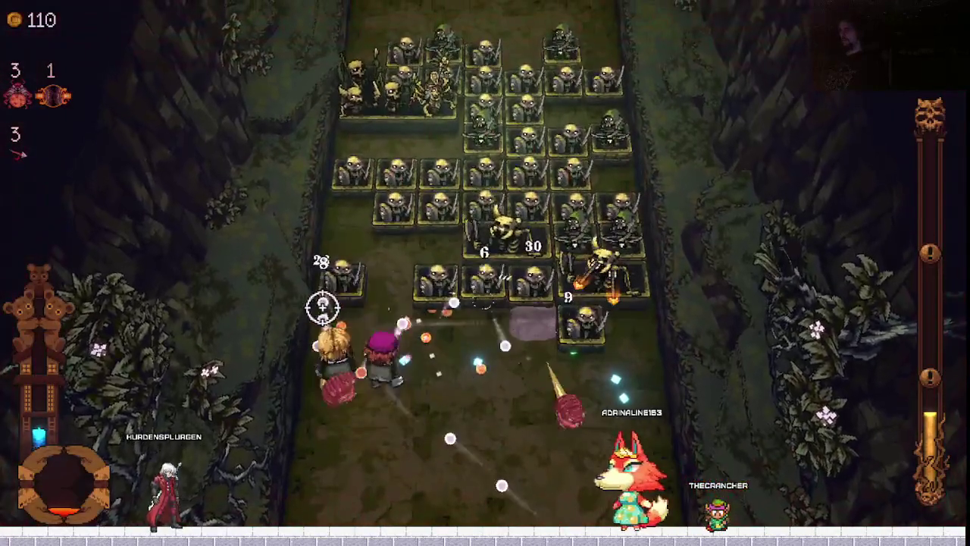
key(d)
key(s)
key(a)
key(w)
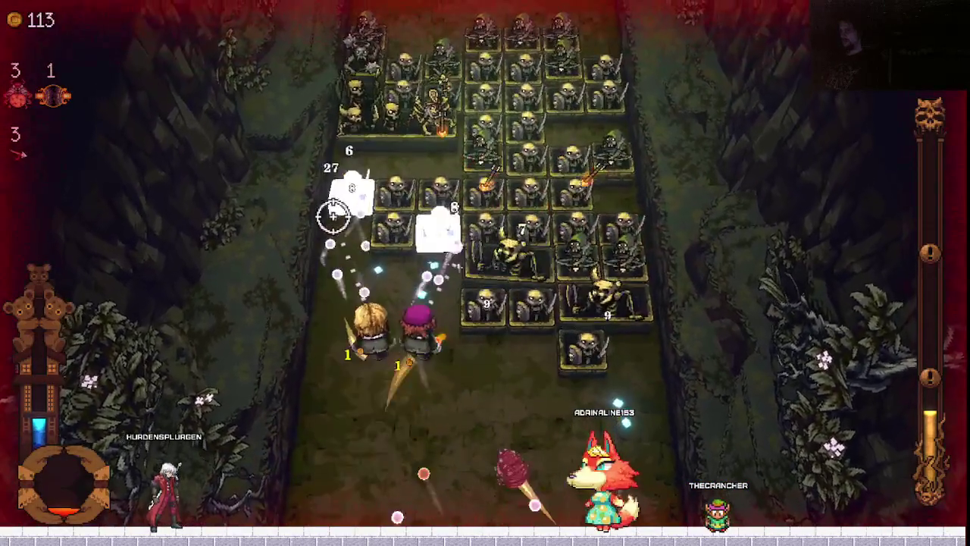
key(d)
key(s)
key(s)
key(d)
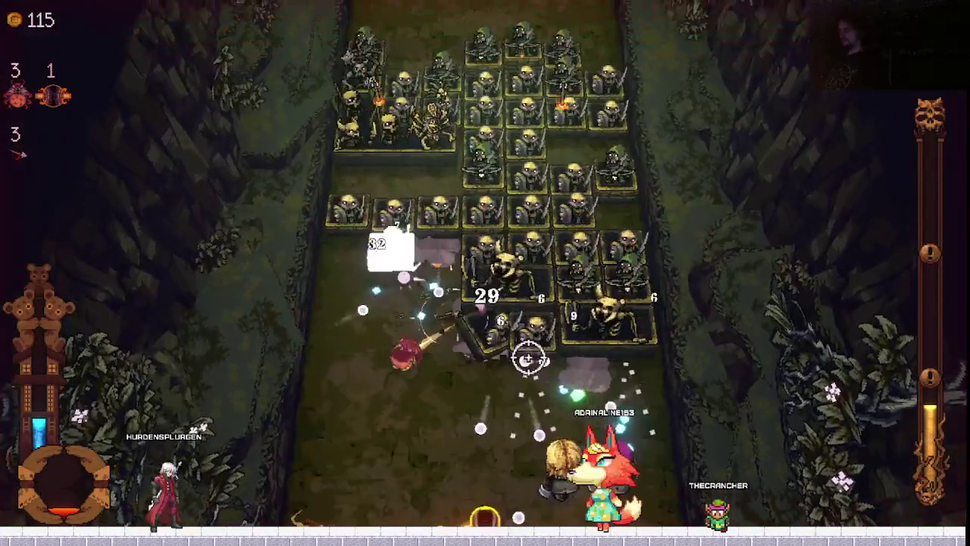